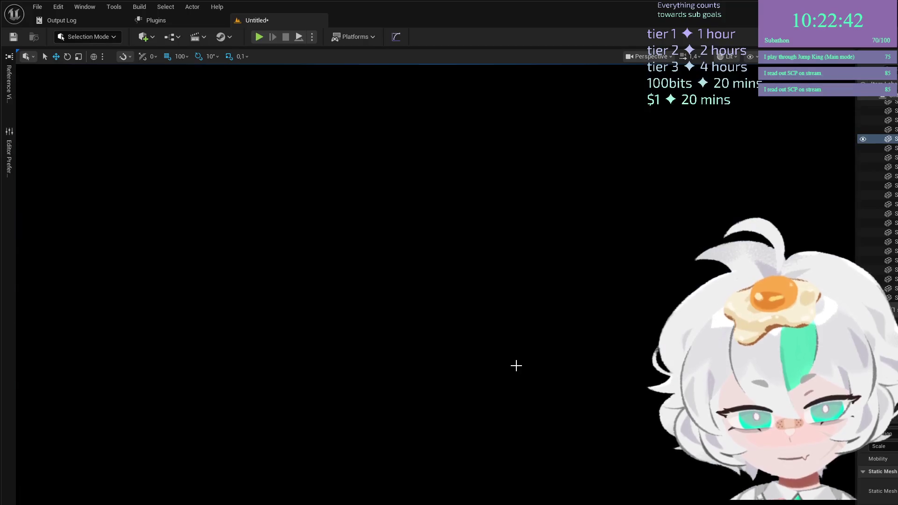
scroll(499, 386, "down", 8)
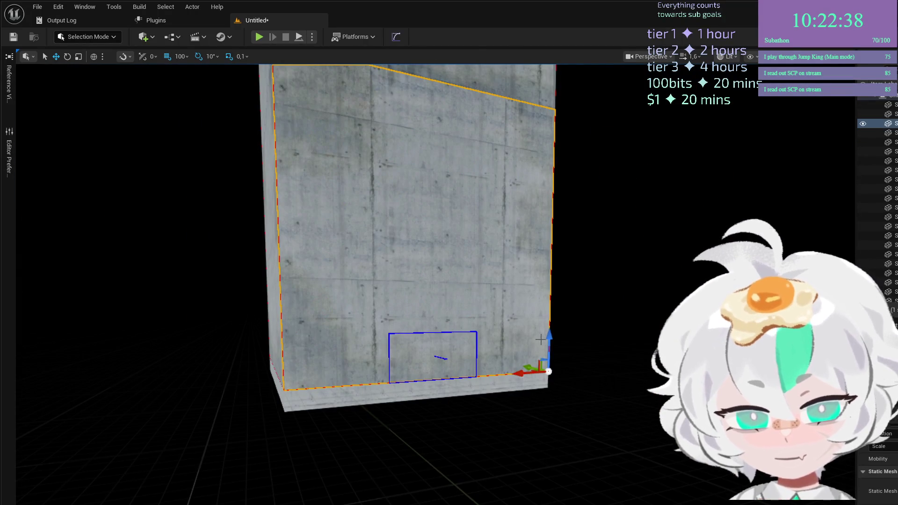
Lift the wall panel above the floor slab on Z, settling on the raised position
left_click_drag(549, 346, 551, 295)
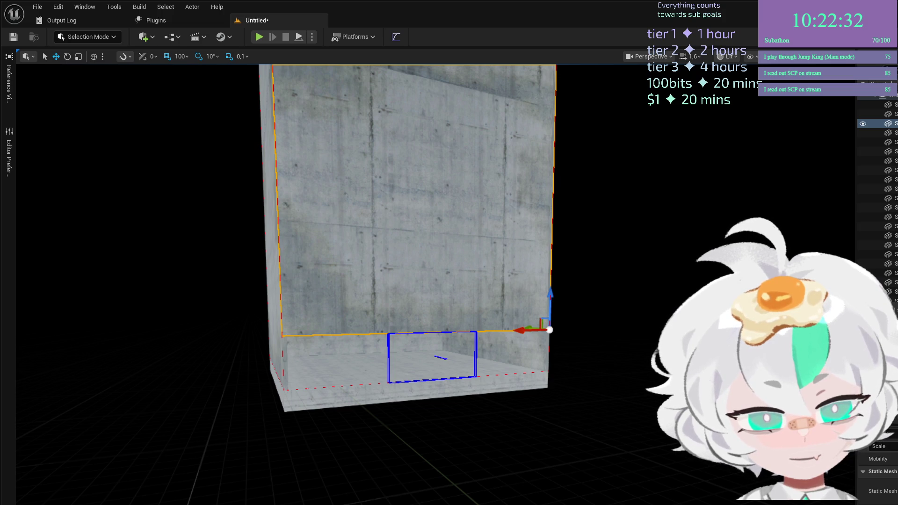
key("ctrl+z")
key("ctrl+y")
key("ctrl+z")
key("ctrl+y")
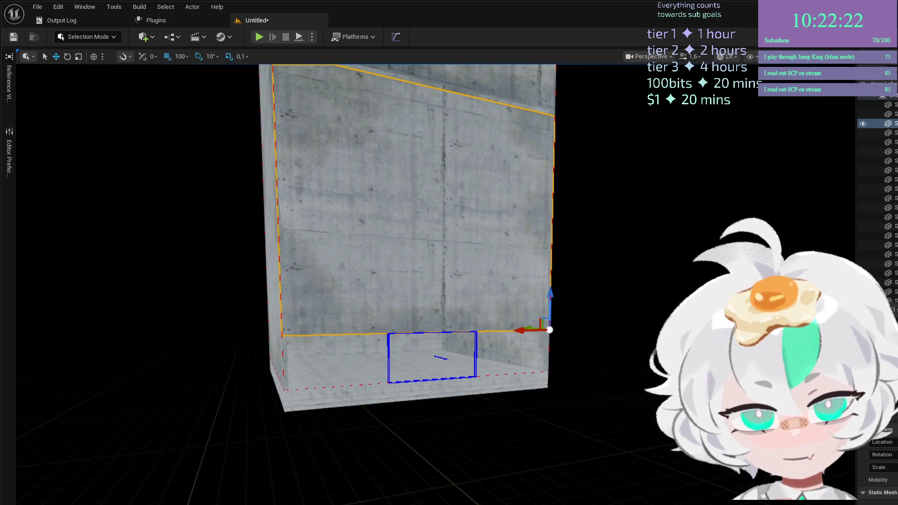
Zoom back out and select the first wall panel
scroll(327, 220, "up", 10)
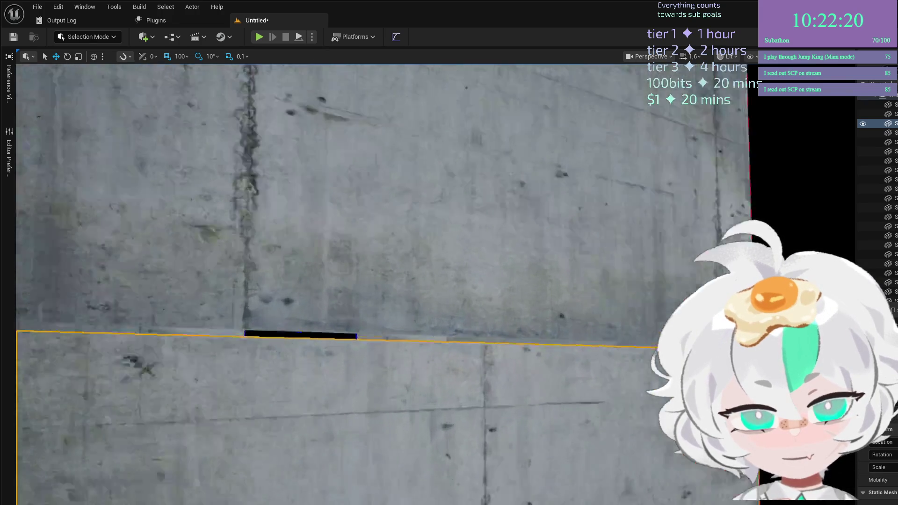
scroll(435, 280, "up", 5)
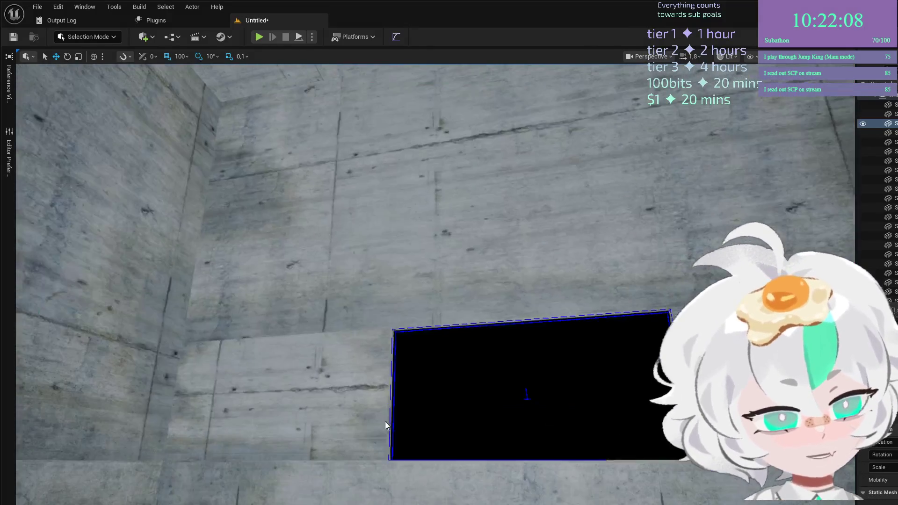
left_click(392, 415)
Turn both wall panels 180° and move them onto the wall face beside the opening
left_click(678, 375, "ctrl")
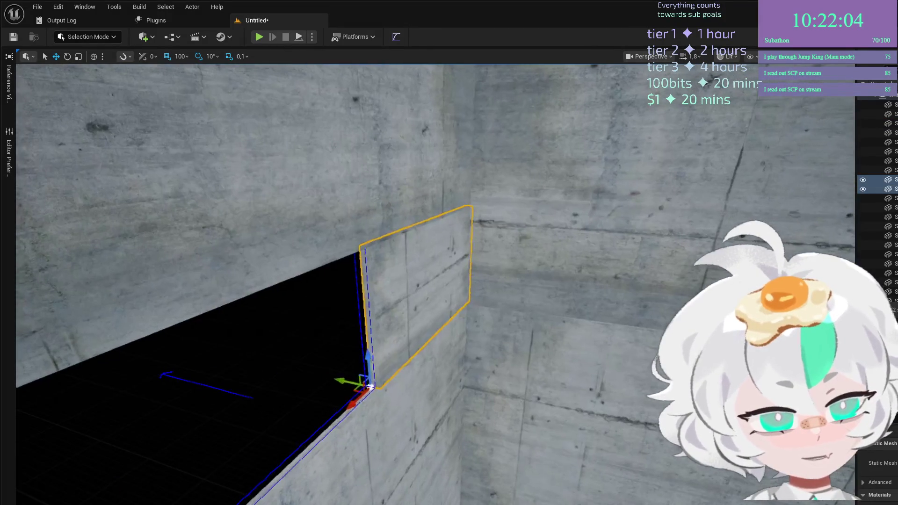
key("e")
left_click_drag(374, 408, 339, 415)
key("w")
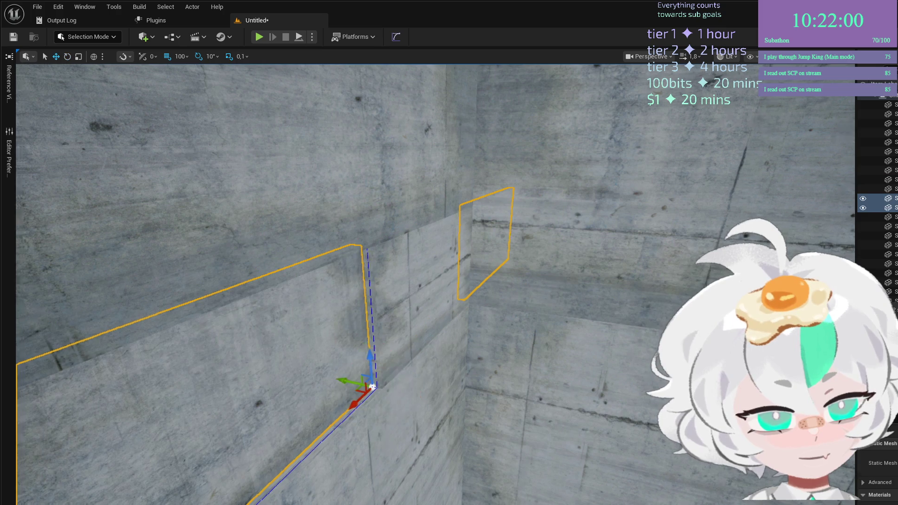
key("f")
left_click_drag(358, 368, 280, 397)
mouse_move(326, 374)
left_mouse_down()
mouse_move(565, 314)
mouse_move(634, 279)
mouse_move(608, 326)
mouse_move(453, 327)
mouse_move(462, 202)
mouse_move(581, 435)
mouse_move(450, 318)
mouse_move(436, 326)
left_mouse_up()
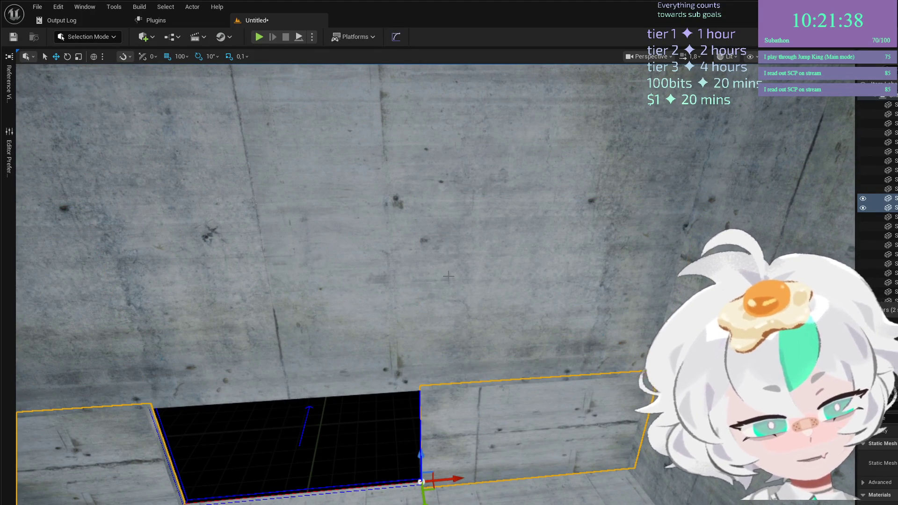
Place a concrete pillar from the Content Drawer mid-window on the wall
mouse_move(329, 316)
left_mouse_down()
mouse_move(329, 393)
mouse_move(330, 325)
left_mouse_up()
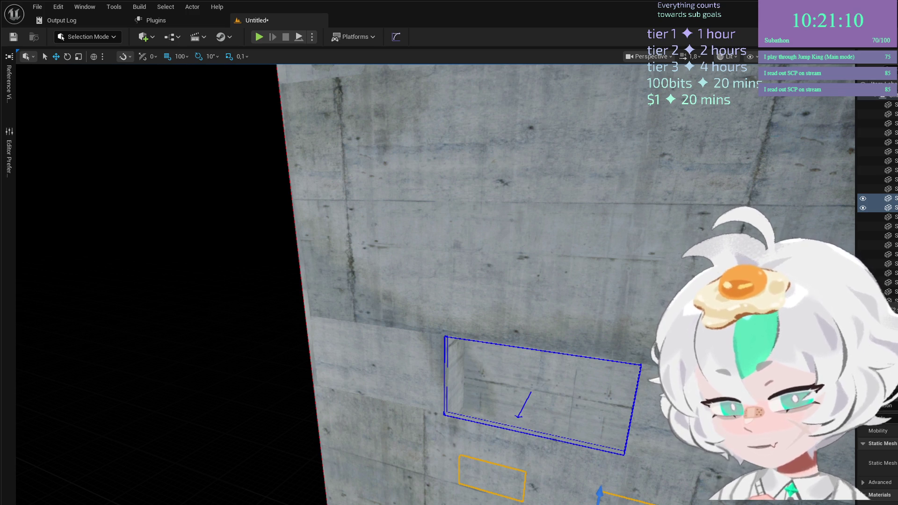
mouse_move(277, 314)
left_mouse_down()
mouse_move(253, 337)
mouse_move(266, 365)
mouse_move(355, 320)
mouse_move(421, 369)
mouse_move(419, 388)
mouse_move(435, 379)
mouse_move(433, 346)
mouse_move(432, 374)
mouse_move(438, 365)
mouse_move(430, 346)
mouse_move(435, 365)
mouse_move(419, 402)
mouse_move(416, 395)
left_mouse_up()
key("ctrl+space")
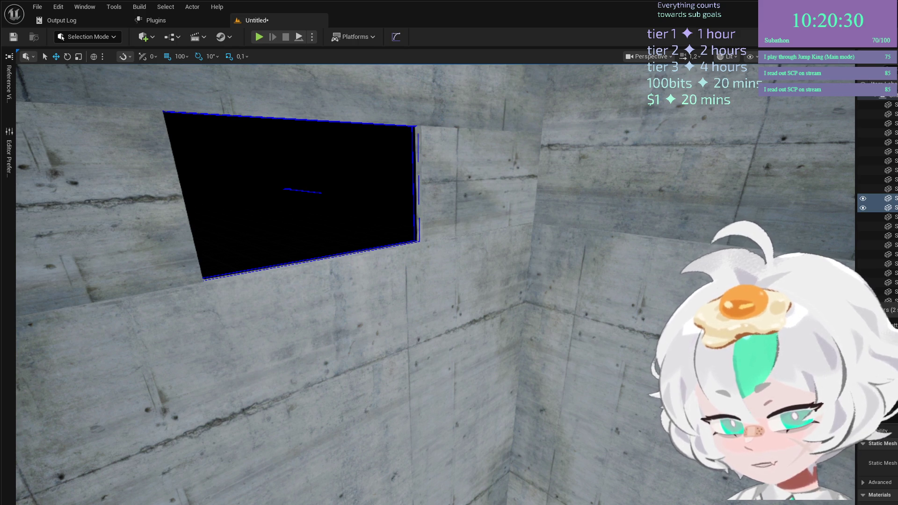
mouse_move(333, 284)
left_mouse_down()
mouse_move(381, 310)
mouse_move(427, 266)
mouse_move(311, 273)
mouse_move(327, 263)
left_mouse_up()
Rotate the pillar to -180° so it lies flat, then slide it along the wall
scroll(327, 263, "up", 5)
key("e")
mouse_move(243, 320)
left_mouse_down()
mouse_move(219, 322)
mouse_move(281, 322)
mouse_move(245, 322)
left_mouse_up()
key("f")
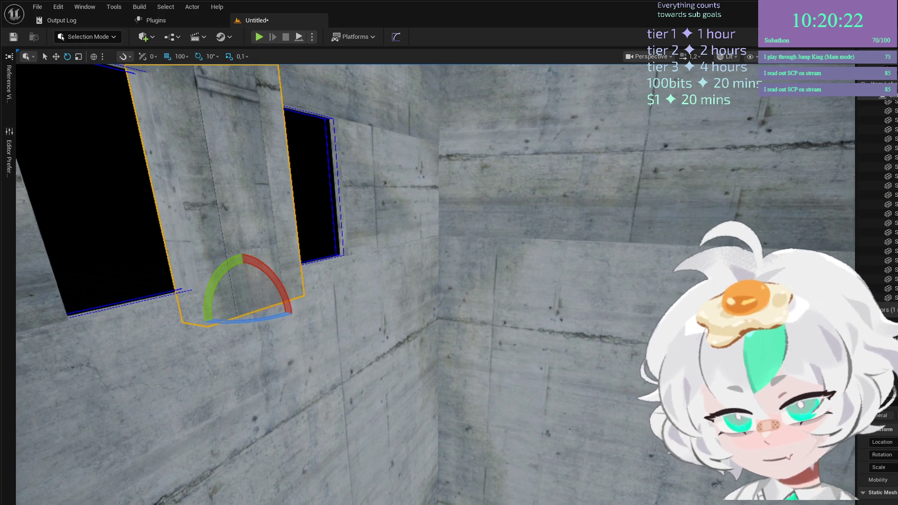
mouse_move(468, 271)
left_mouse_down()
mouse_move(508, 292)
mouse_move(499, 318)
mouse_move(369, 297)
left_mouse_up()
left_click_drag(281, 377, 240, 395)
key("w")
mouse_move(248, 361)
left_mouse_down()
mouse_move(805, 322)
mouse_move(701, 327)
left_mouse_up()
scroll(654, 321, "down", 3)
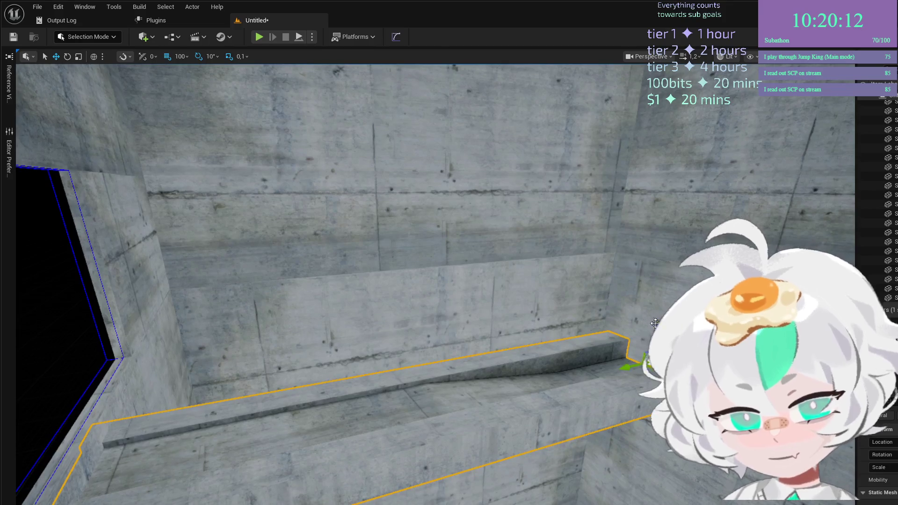
Set position snapping to 10 units and raise the ledge higher on the wall
left_click_drag(449, 281, 374, 250)
key("bracketleft")
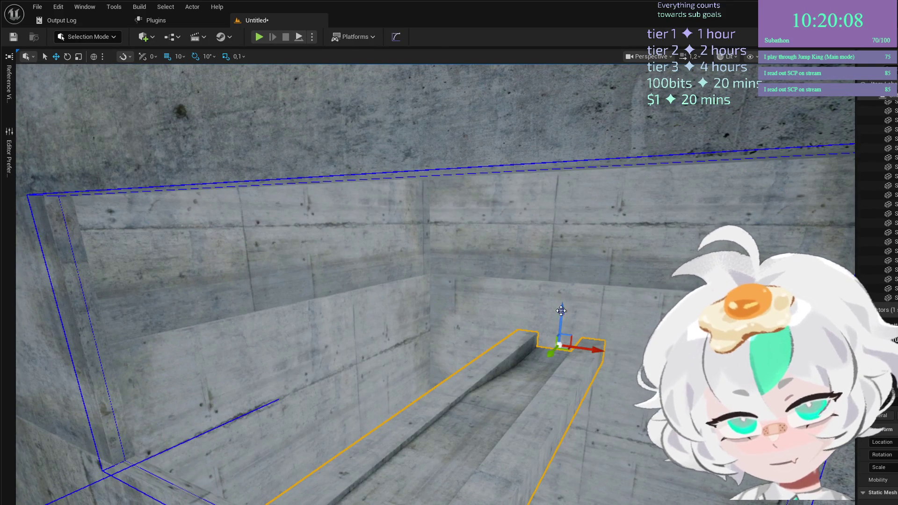
left_click_drag(564, 308, 573, 296)
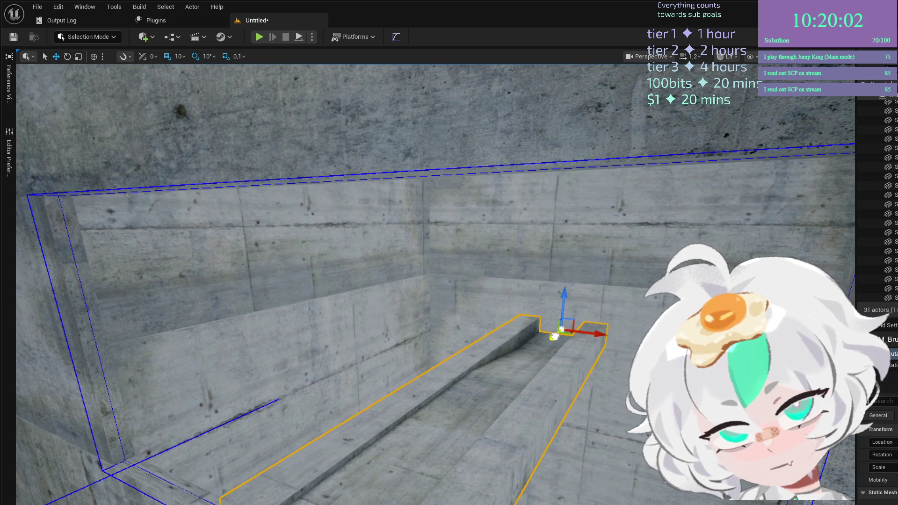
Fly in along the ledge toward the opening and select the tall pillar
mouse_move(551, 339)
left_mouse_down()
mouse_move(491, 323)
mouse_move(481, 336)
mouse_move(552, 290)
mouse_move(571, 264)
left_mouse_up()
key("e")
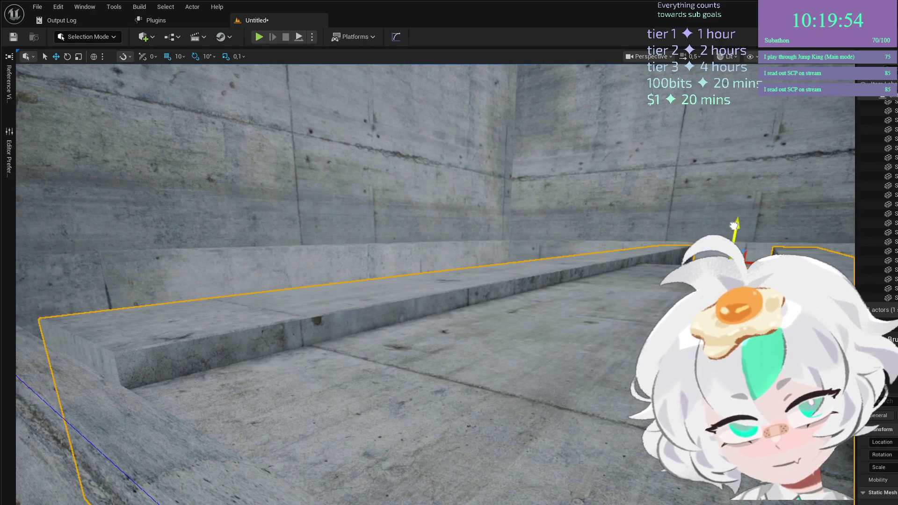
mouse_move(403, 486)
left_mouse_down()
mouse_move(425, 482)
mouse_move(423, 448)
mouse_move(458, 445)
mouse_move(411, 435)
mouse_move(412, 463)
mouse_move(407, 435)
mouse_move(393, 449)
mouse_move(398, 440)
left_mouse_up()
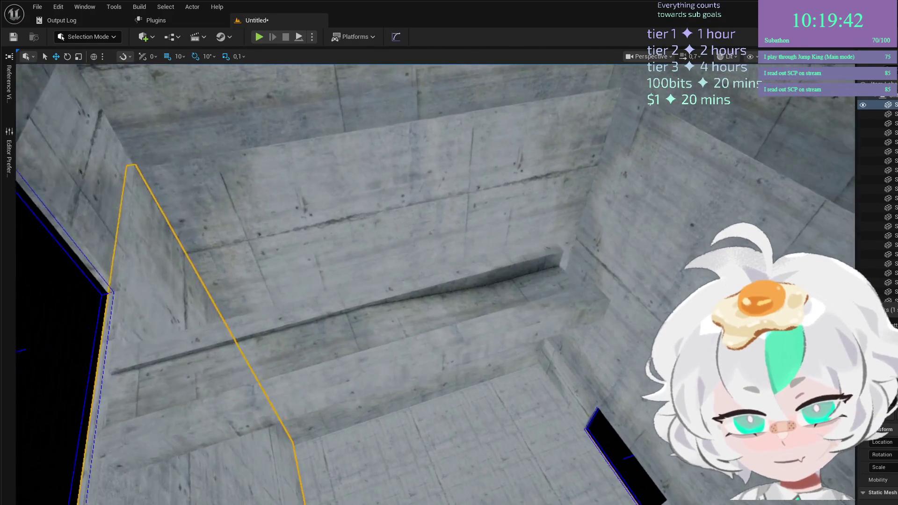
left_click_drag(397, 439, 370, 451)
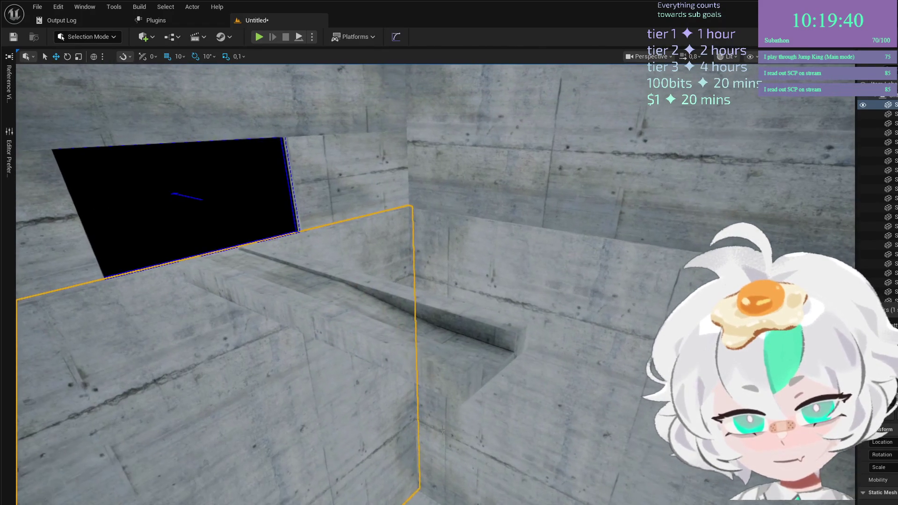
left_click(446, 322)
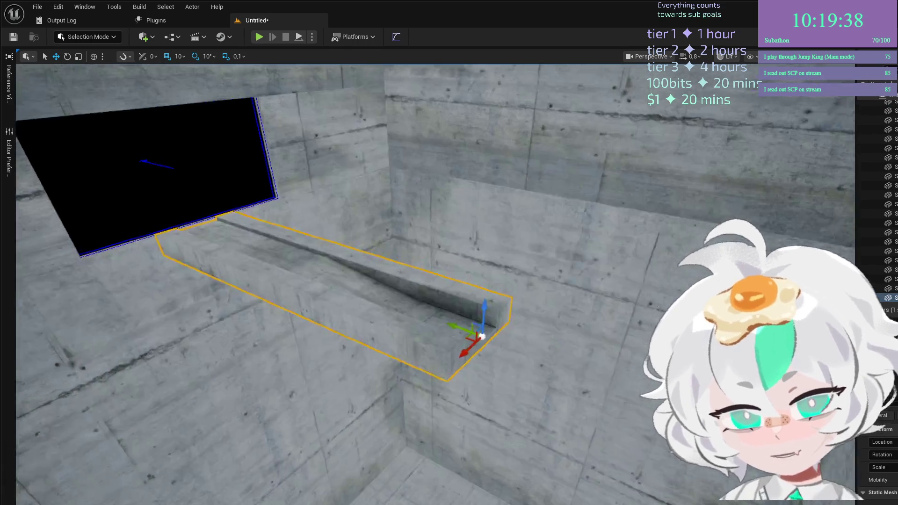
left_click_drag(447, 322, 448, 305)
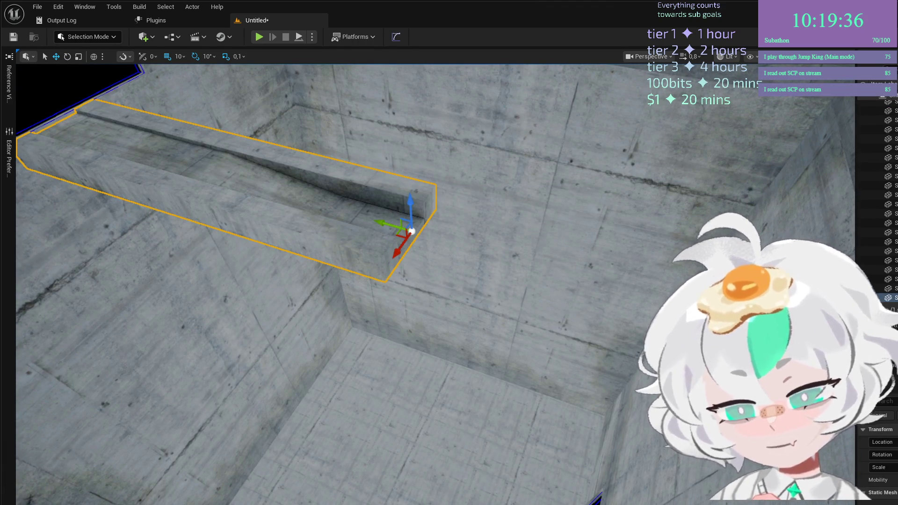
left_click(490, 146)
mouse_move(490, 146)
left_mouse_down()
mouse_move(486, 136)
mouse_move(511, 127)
left_mouse_up()
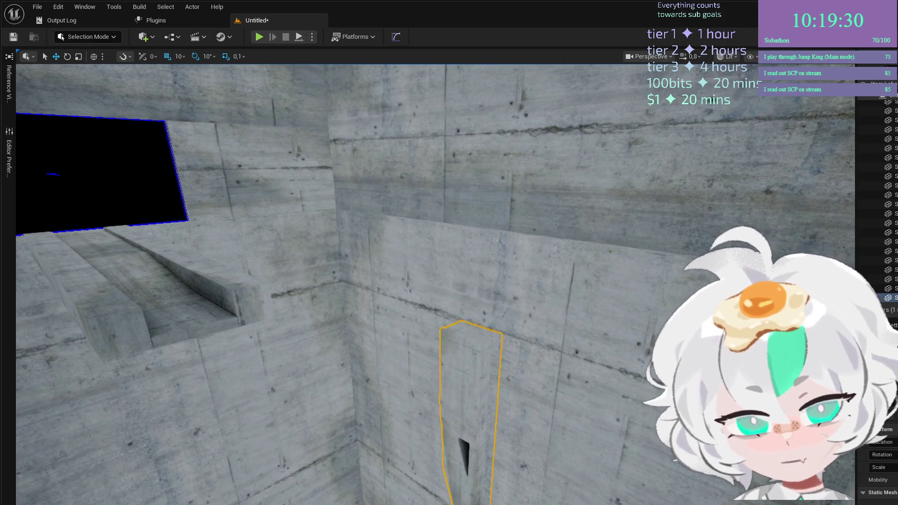
Slide the tall pillar left along the wall, then rotate it and a second pillar about 110°
mouse_move(468, 498)
left_mouse_down()
mouse_move(489, 504)
mouse_move(420, 452)
left_mouse_up()
mouse_move(387, 438)
left_mouse_down()
mouse_move(326, 439)
mouse_move(498, 438)
left_mouse_up()
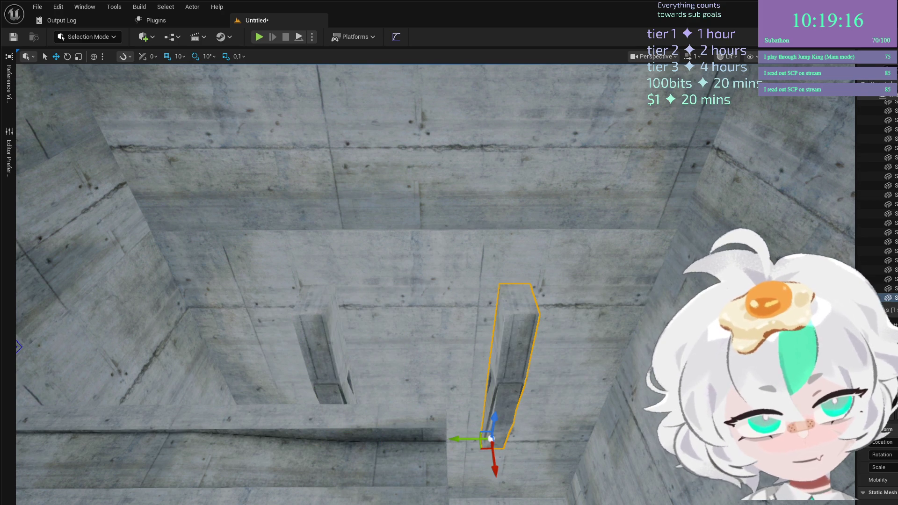
mouse_move(498, 421)
left_mouse_down()
mouse_move(584, 449)
mouse_move(514, 439)
left_mouse_up()
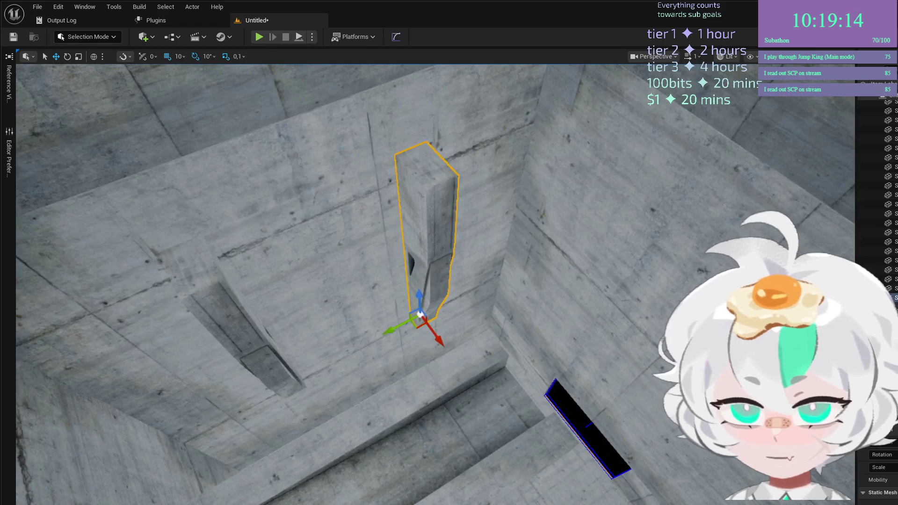
left_click(254, 343, "ctrl")
key("e")
mouse_move(313, 427)
left_mouse_down()
mouse_move(212, 386)
mouse_move(262, 330)
left_mouse_up()
key("w")
mouse_move(281, 412)
left_mouse_down()
mouse_move(247, 397)
mouse_move(234, 414)
mouse_move(405, 351)
mouse_move(390, 363)
mouse_move(327, 375)
mouse_move(363, 379)
mouse_move(333, 398)
mouse_move(463, 351)
mouse_move(608, 328)
mouse_move(521, 381)
mouse_move(537, 383)
mouse_move(529, 385)
mouse_move(521, 309)
left_mouse_up()
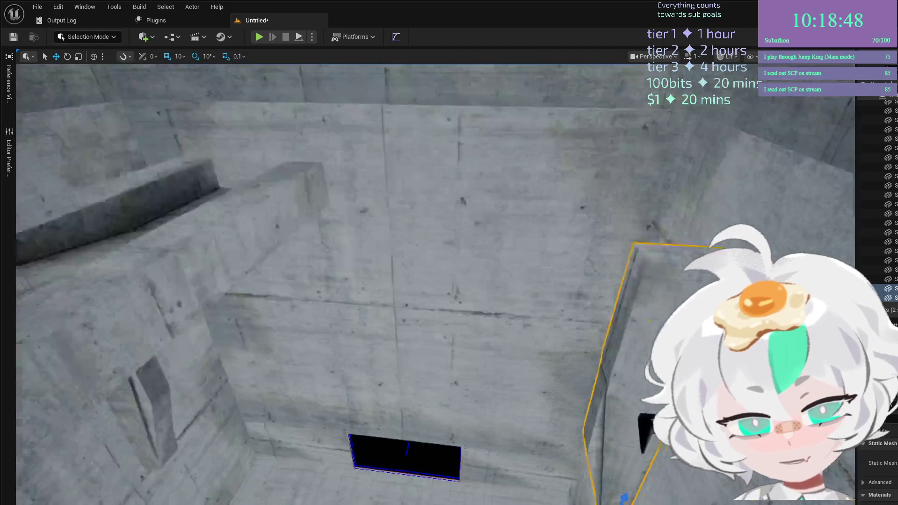
key("f")
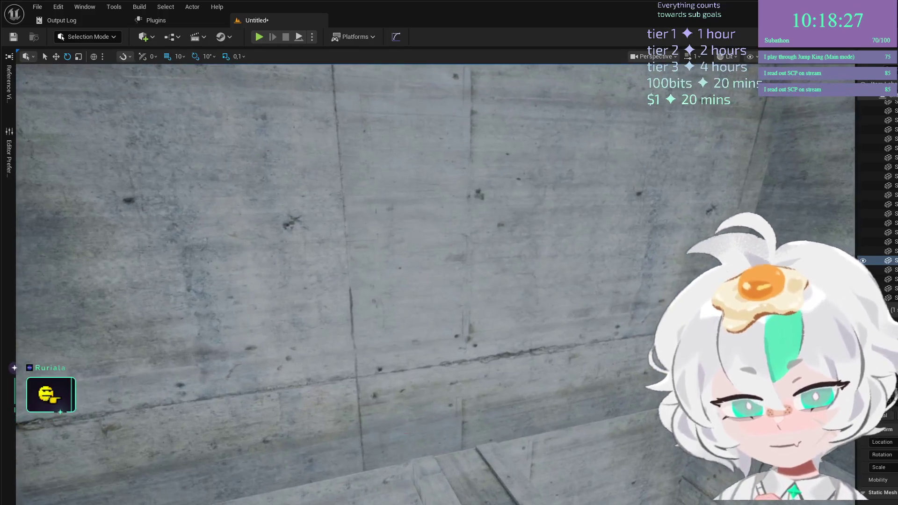
Rotate the three wall segments beside the opening to 260° and slide them along Y
left_click(328, 489)
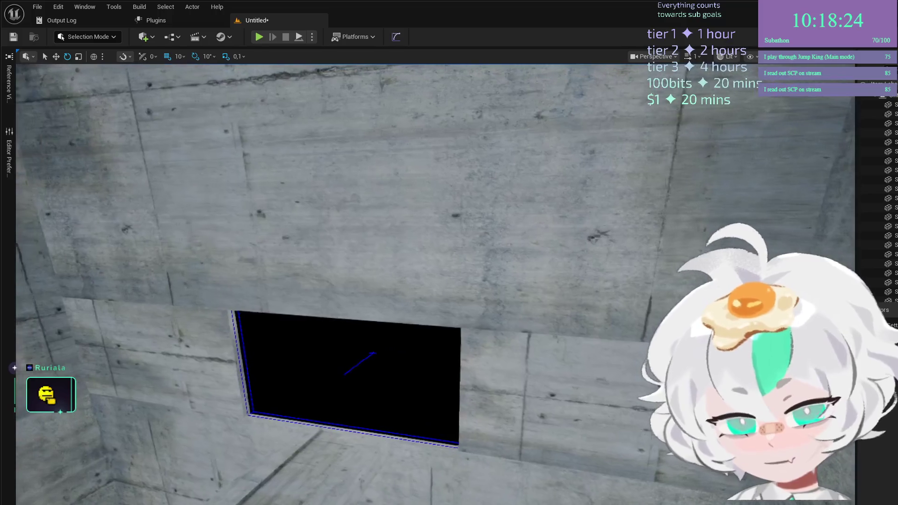
left_click(512, 428)
left_click(140, 346, "ctrl")
left_click(281, 211, "ctrl")
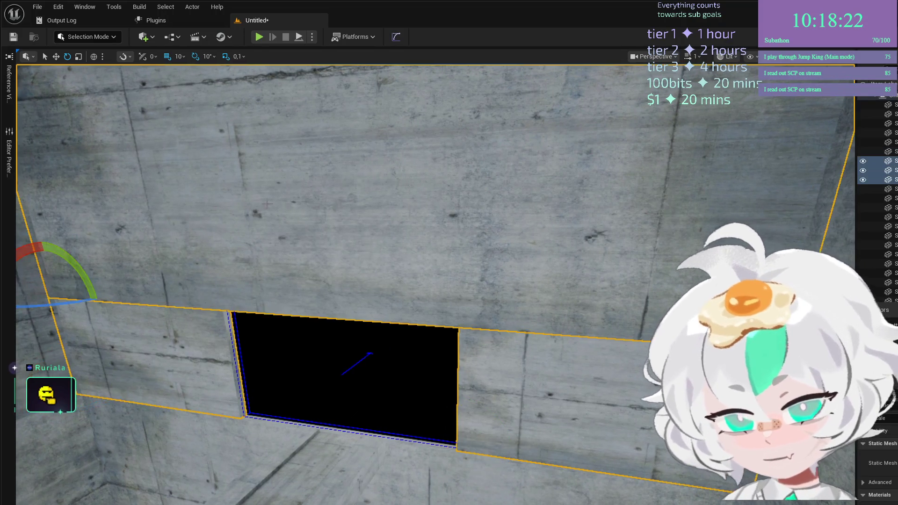
key("f")
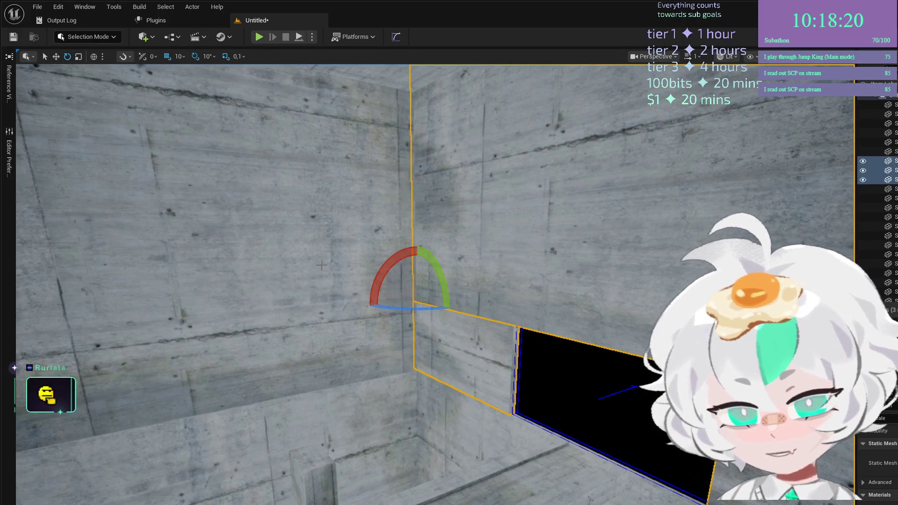
left_click_drag(401, 311, 467, 301)
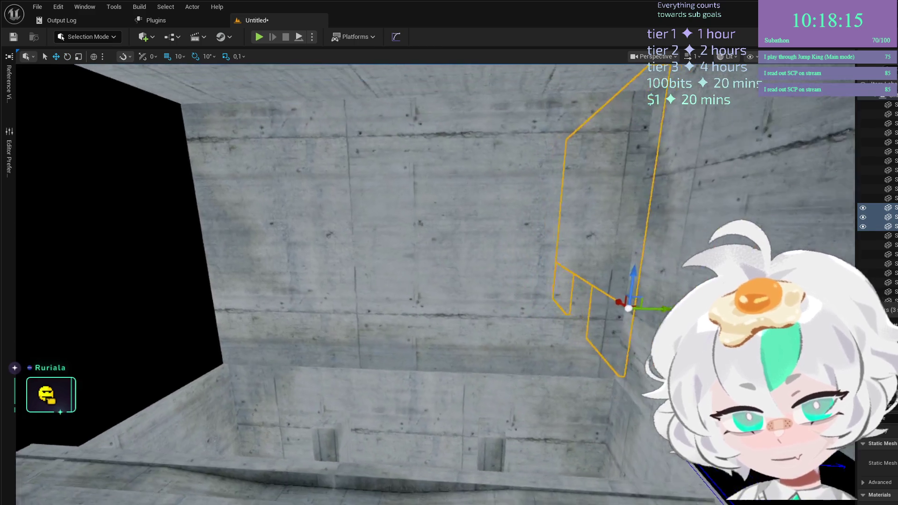
scroll(646, 312, "up", 5)
left_click_drag(646, 312, 236, 311)
Move in close to the concrete wall and select the ramp piece below the opening
scroll(237, 311, "down", 3)
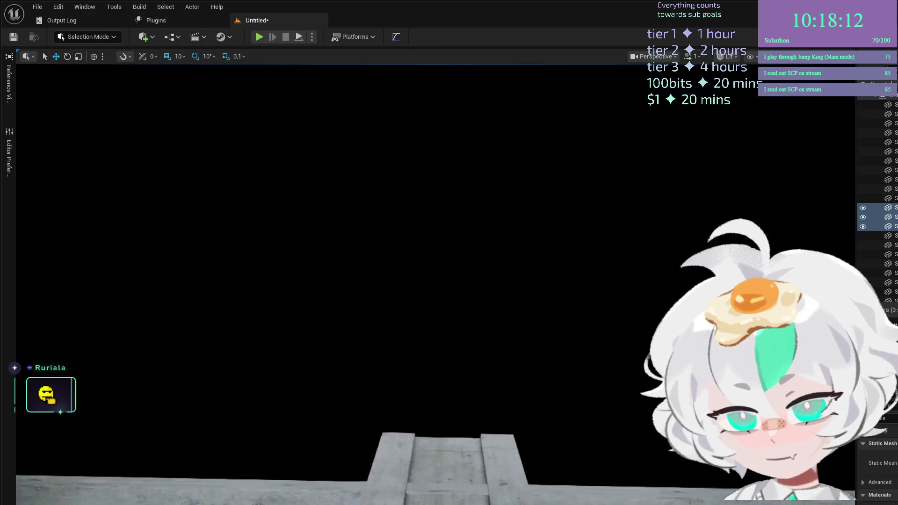
mouse_move(556, 312)
left_mouse_down()
mouse_move(556, 299)
mouse_move(556, 313)
left_mouse_up()
scroll(557, 313, "up", 4)
left_click_drag(212, 326, 272, 280)
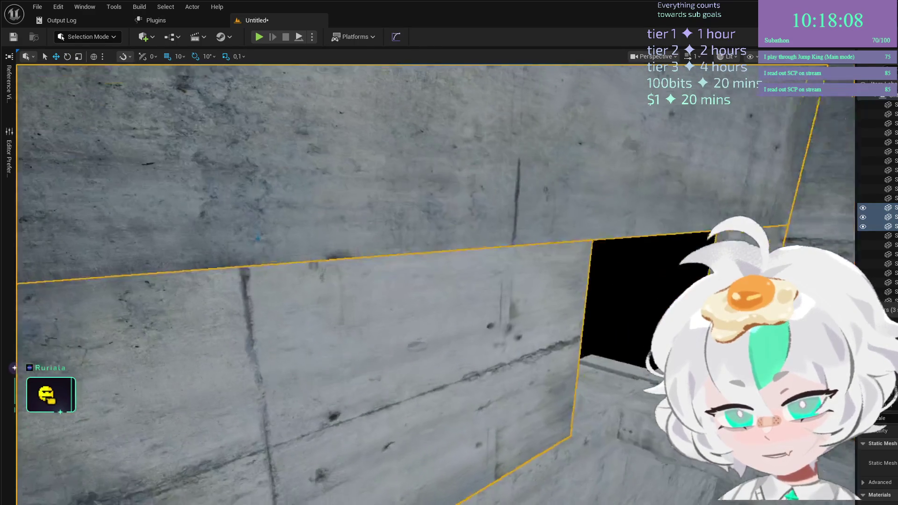
scroll(421, 281, "down", 5)
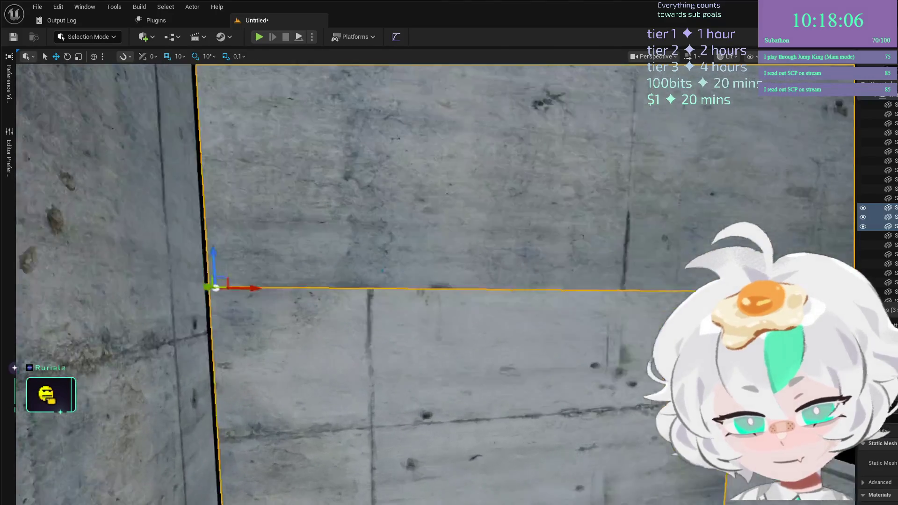
left_click_drag(449, 253, 365, 258)
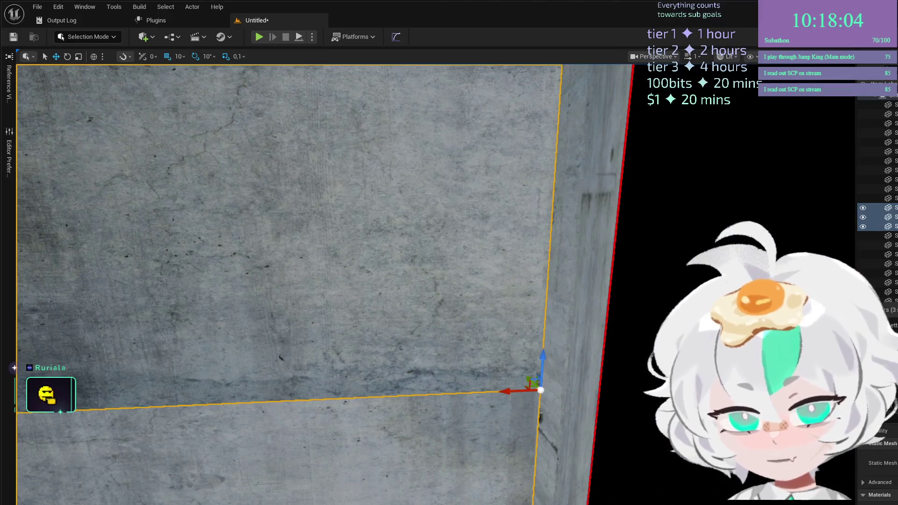
mouse_move(449, 253)
left_mouse_down()
mouse_move(428, 248)
mouse_move(402, 220)
mouse_move(376, 173)
mouse_move(358, 199)
left_mouse_up()
left_click_drag(800, 162, 685, 200)
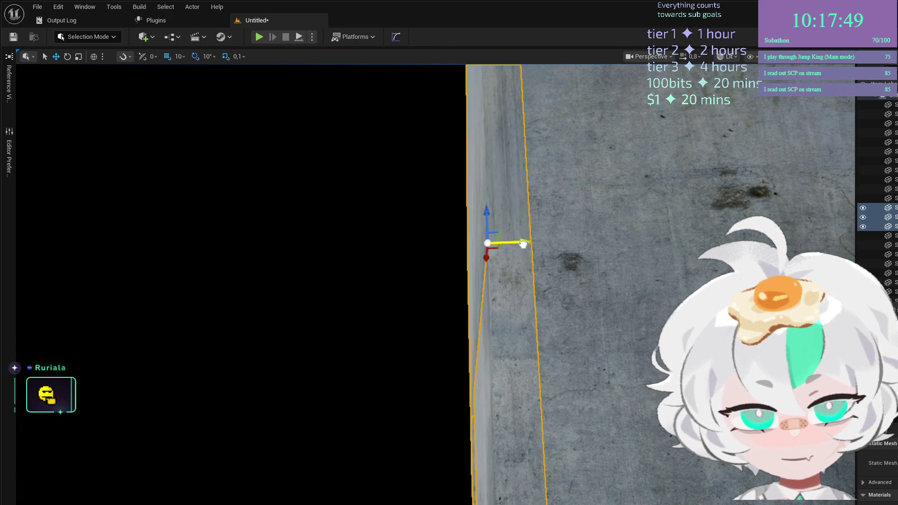
left_click_drag(523, 244, 526, 244)
mouse_move(520, 177)
left_mouse_down()
mouse_move(461, 293)
mouse_move(474, 279)
mouse_move(474, 298)
left_mouse_up()
left_click(461, 294)
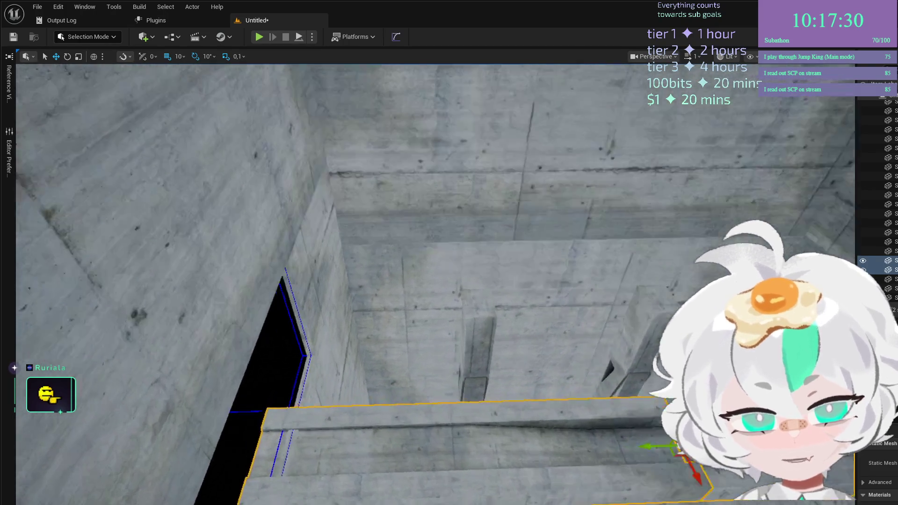
Slide the ledge along its length and scale it to a new length
left_click_drag(613, 337, 612, 338)
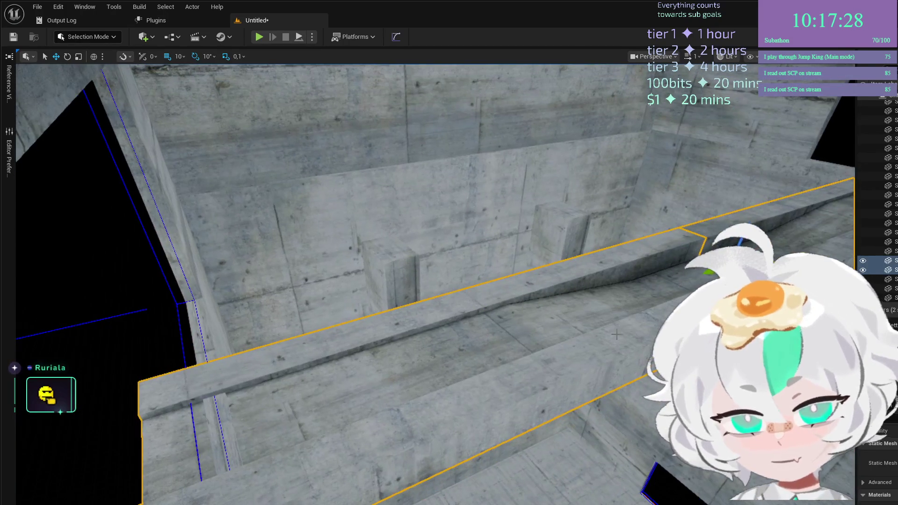
mouse_move(729, 257)
left_mouse_down()
mouse_move(743, 252)
mouse_move(751, 223)
mouse_move(757, 236)
left_mouse_up()
key("r")
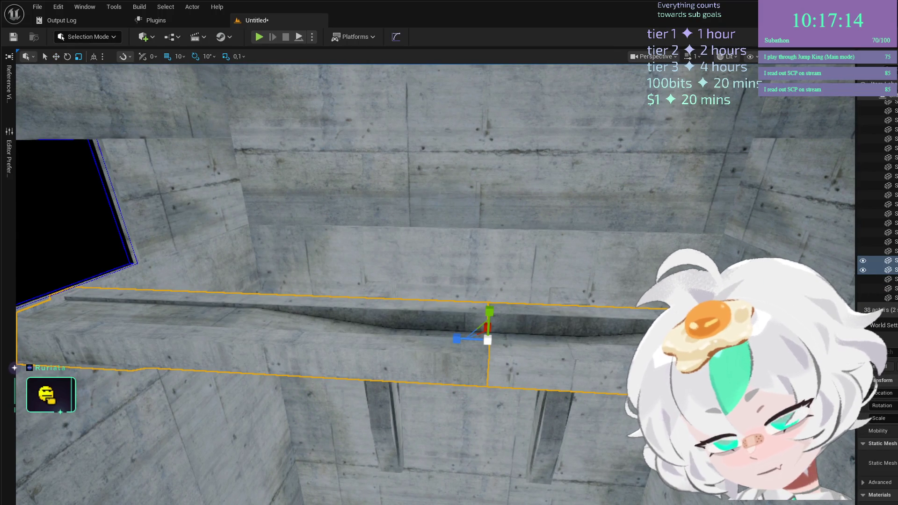
left_click_drag(456, 338, 456, 338)
left_click_drag(757, 236, 756, 236)
left_click_drag(634, 371, 634, 371)
key("w")
Switch to wireframe view and place a Spot Light high in the chamber
scroll(634, 371, "up", 1)
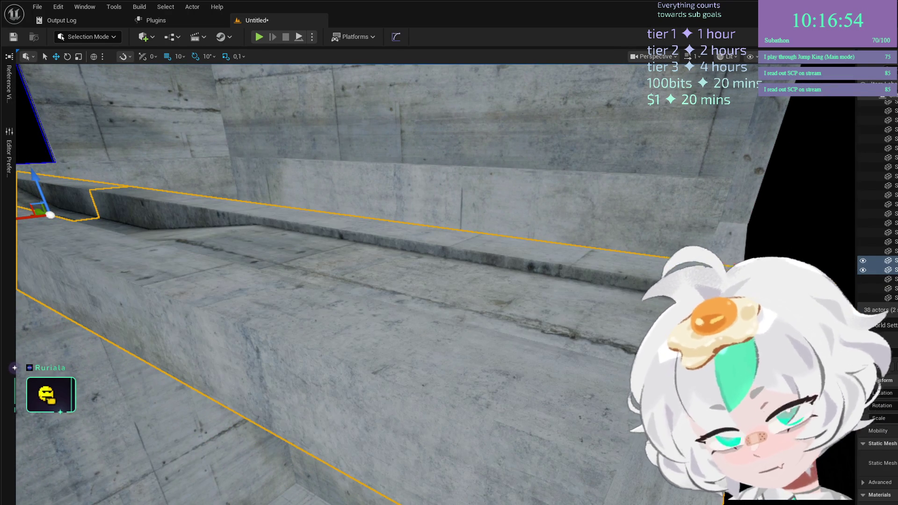
scroll(634, 370, "up", 1)
left_click_drag(634, 371, 633, 370)
scroll(634, 370, "down", 1)
left_click_drag(336, 322, 336, 322)
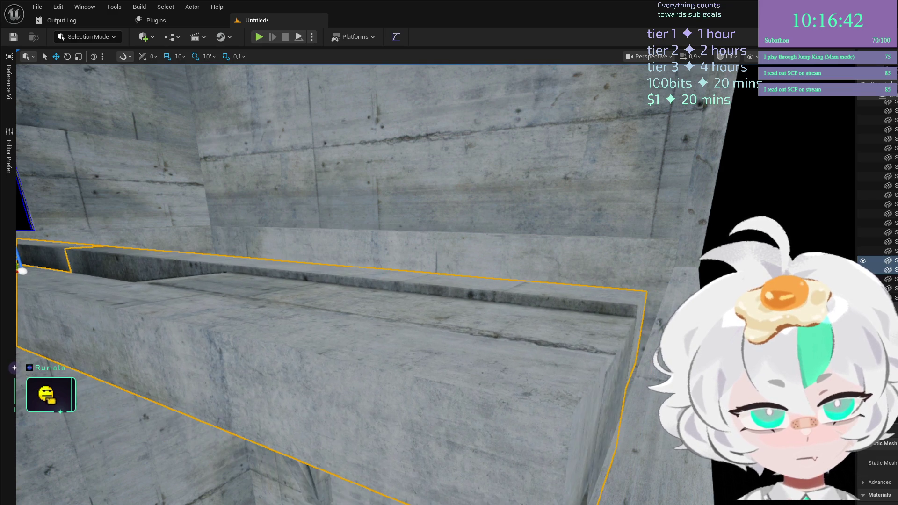
left_click_drag(335, 322, 336, 321)
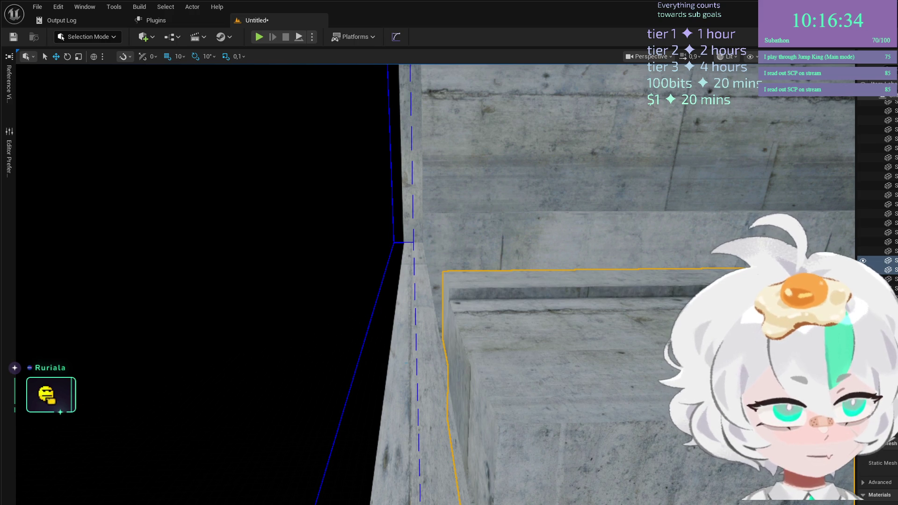
left_click_drag(335, 322, 335, 322)
key("h")
left_click_drag(549, 342, 549, 342)
left_click_drag(449, 295, 449, 294)
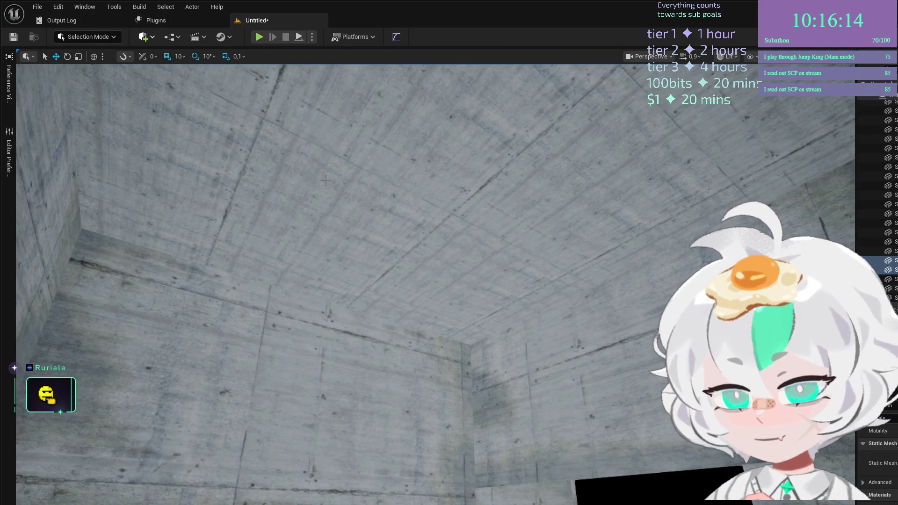
left_click_drag(523, 154, 456, 165)
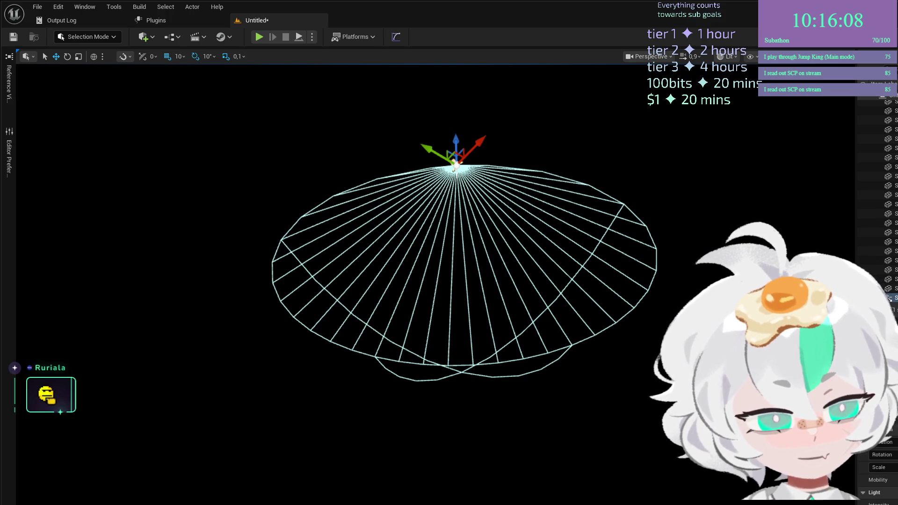
Focus the view on the Spot Light from the Outliner and look around beneath its cone
left_click_drag(608, 451, 609, 356)
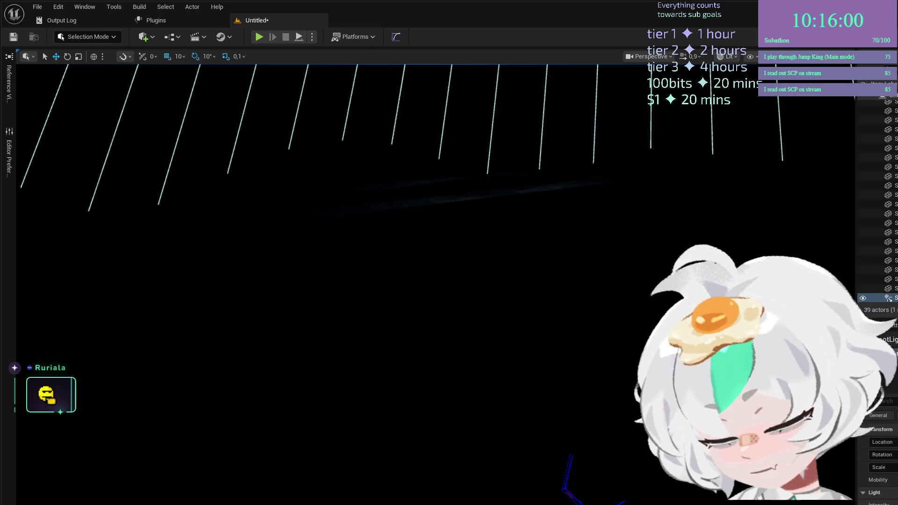
double_click(888, 299)
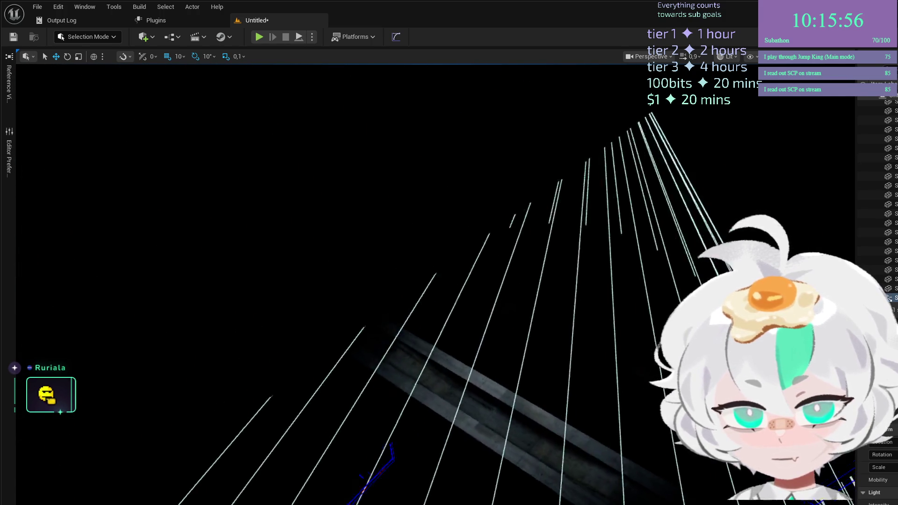
left_click_drag(346, 200, 346, 200)
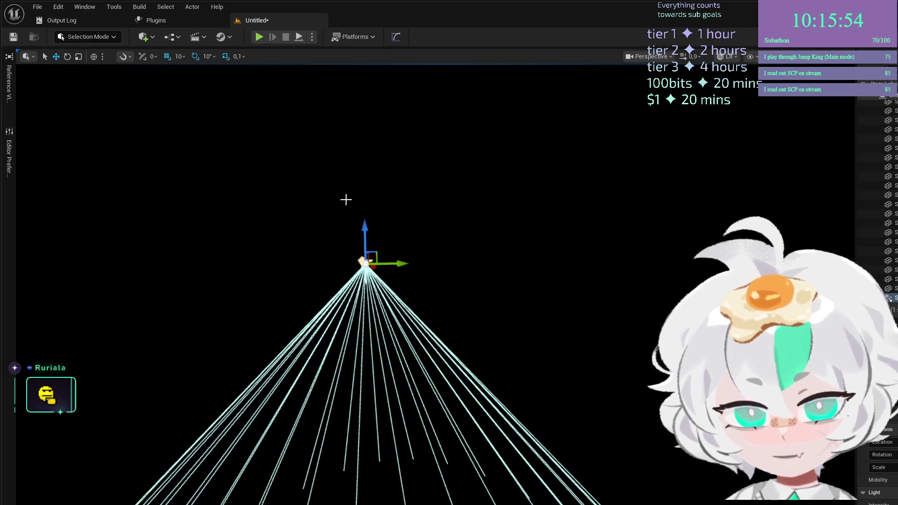
left_click_drag(367, 231, 367, 231)
left_click_drag(442, 377, 442, 377)
left_click_drag(541, 497, 541, 498)
Reselect the spot light in rotate mode and check its beam along the ceiling
key("e")
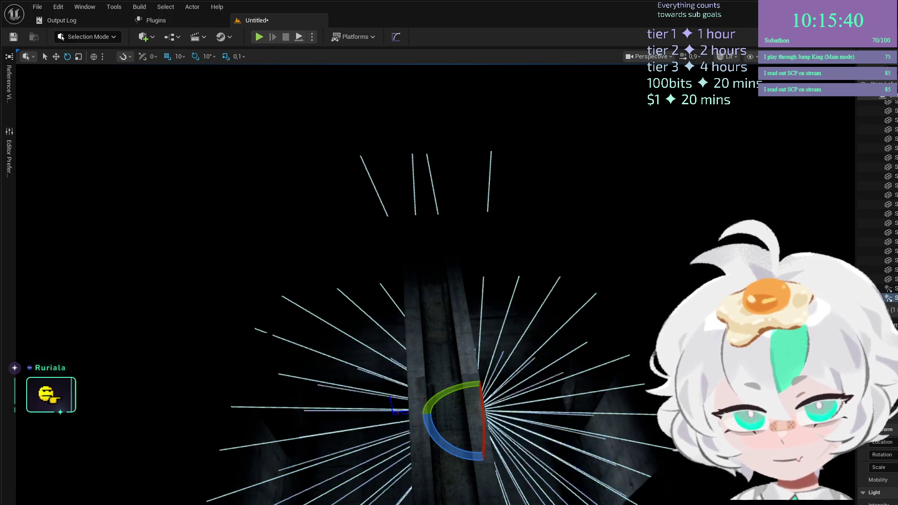
left_click_drag(512, 356, 512, 270)
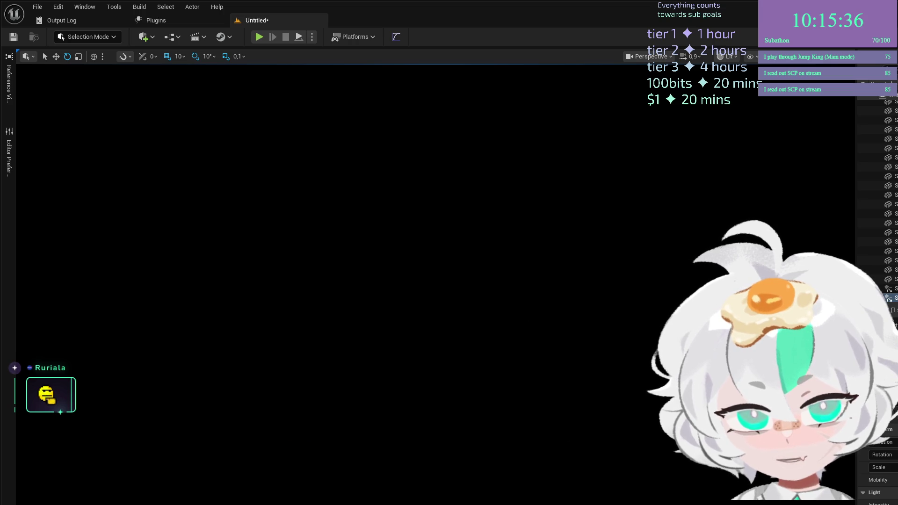
mouse_move(514, 344)
left_mouse_down()
mouse_move(473, 345)
mouse_move(517, 342)
mouse_move(514, 276)
mouse_move(492, 291)
left_mouse_up()
left_click(518, 342)
mouse_move(680, 492)
left_mouse_down()
mouse_move(652, 503)
mouse_move(591, 504)
left_mouse_up()
key("w")
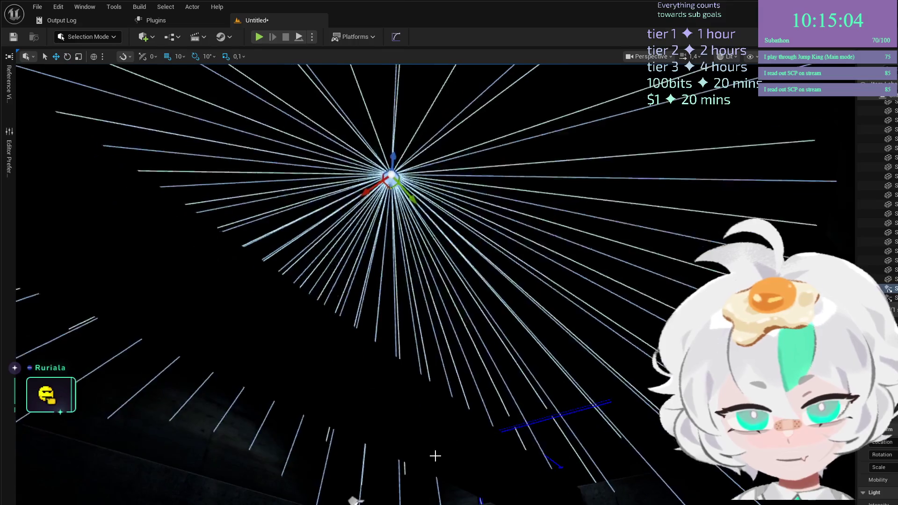
Select the spot light near the floor, try tilting its cone -40°, then undo
left_click(411, 444)
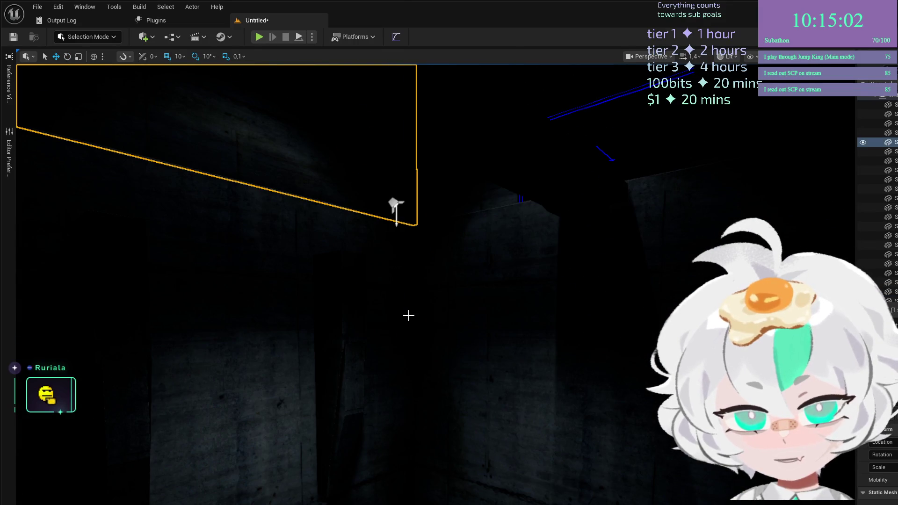
left_click(397, 204)
mouse_move(401, 184)
left_mouse_down()
mouse_move(407, 224)
mouse_move(430, 262)
mouse_move(421, 201)
left_mouse_up()
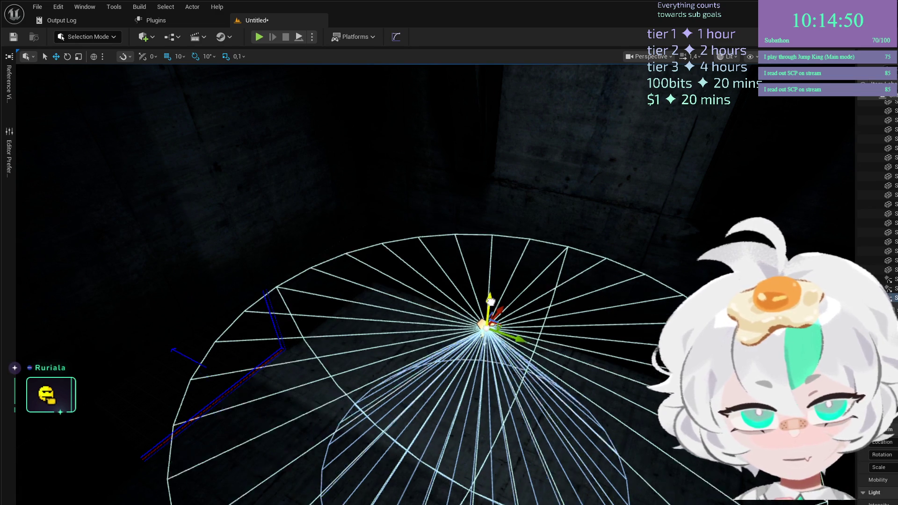
left_click(576, 417)
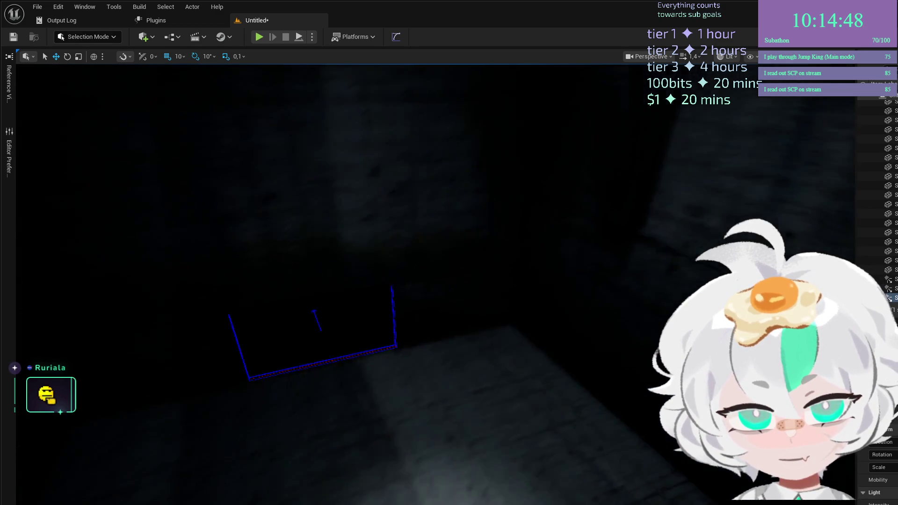
left_click(487, 348)
left_click_drag(476, 336, 524, 377)
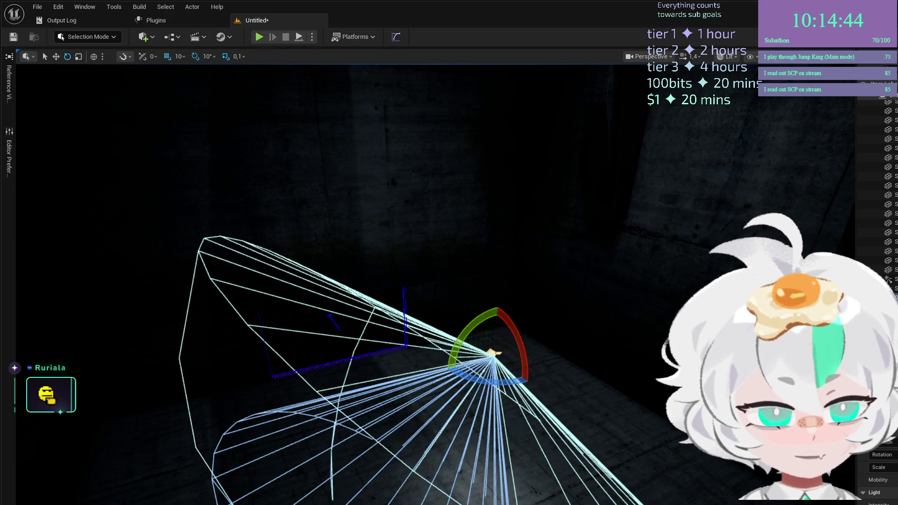
key("ctrl+z")
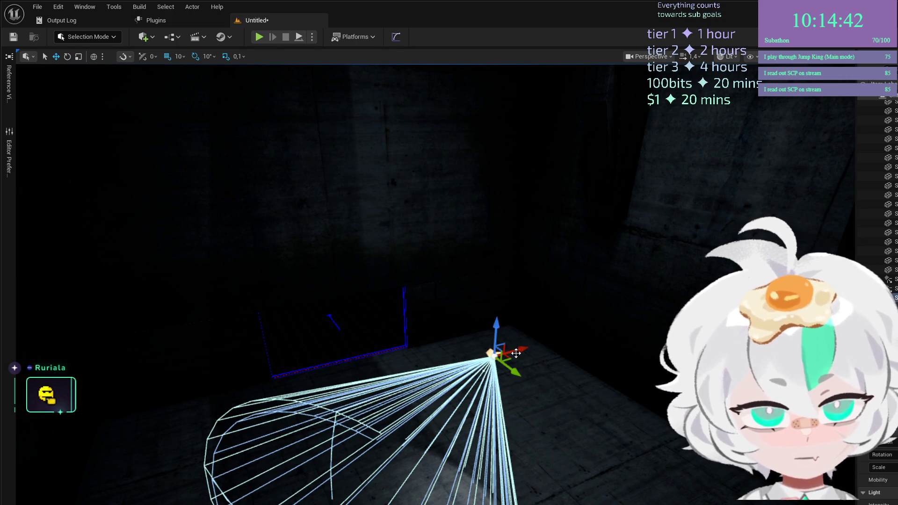
Reposition the spot light, restore it after deleting it, and preview the lighting
mouse_move(482, 327)
left_mouse_down()
mouse_move(538, 327)
mouse_move(470, 328)
mouse_move(497, 339)
mouse_move(720, 323)
mouse_move(701, 274)
mouse_move(679, 309)
left_mouse_up()
key("w")
left_click_drag(421, 327, 374, 299)
key("Delete")
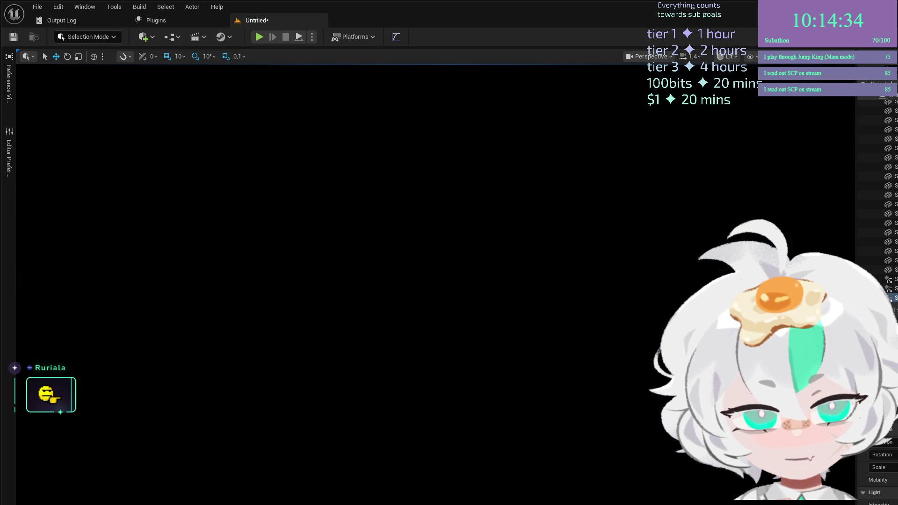
key("ctrl+z")
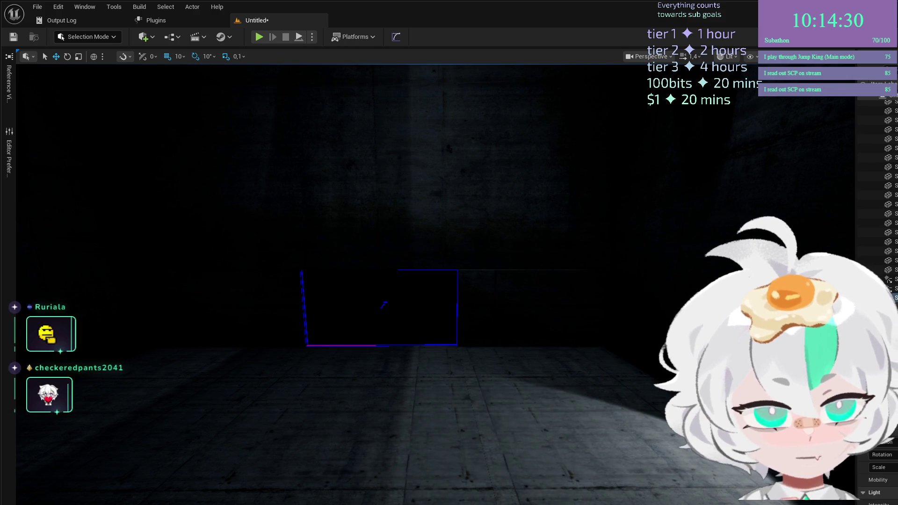
key("f")
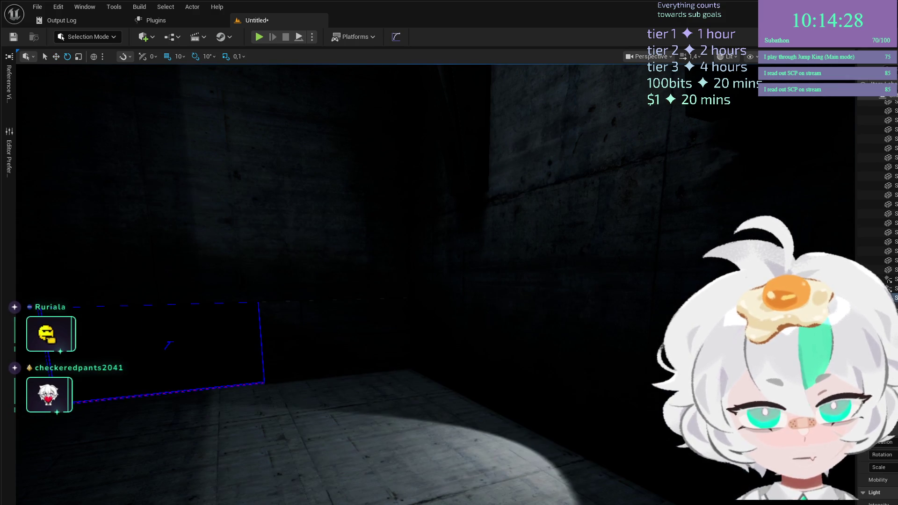
key("Delete")
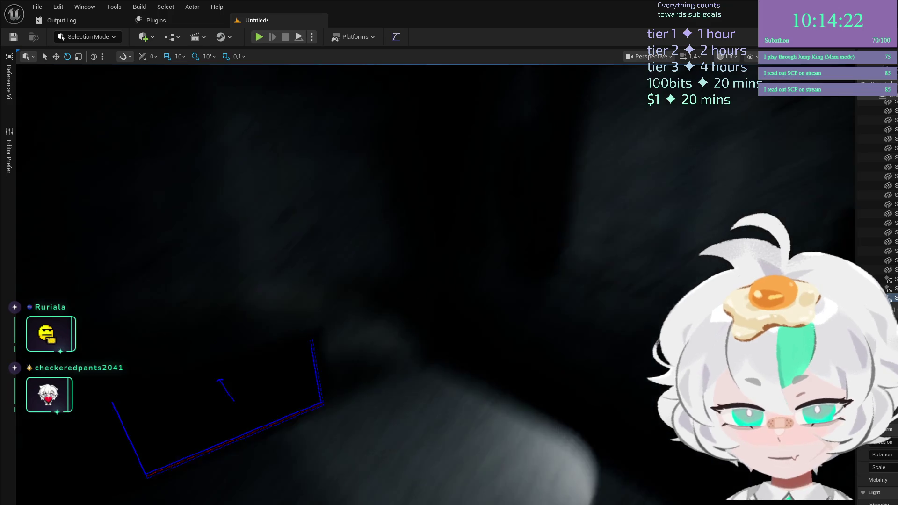
scroll(435, 281, "down", 2)
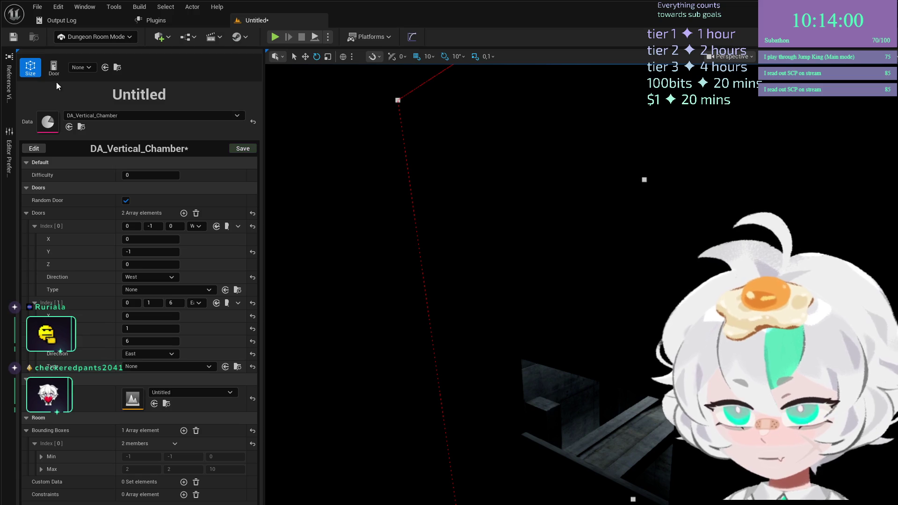
Add a third West-facing door at 0, -1, 6 to DA_Vertical_Chamber
left_click(54, 68)
left_click(594, 436)
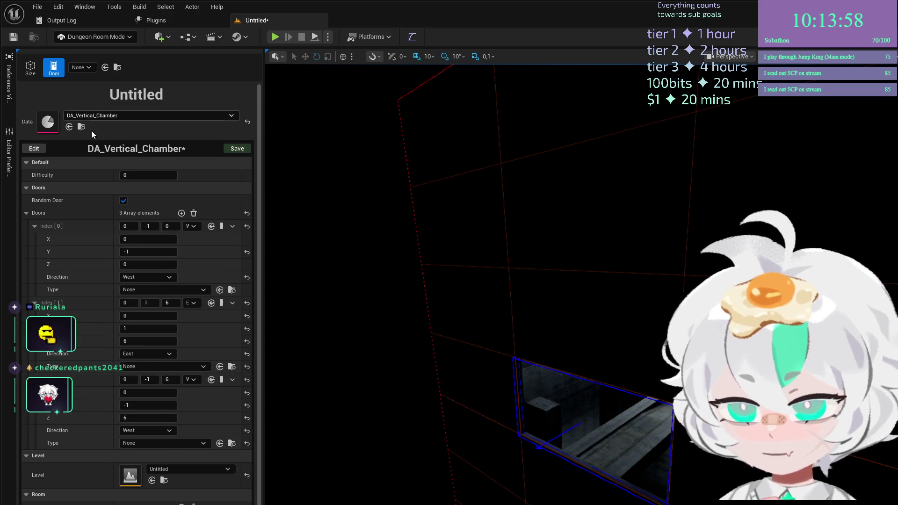
left_click(30, 67)
scroll(79, 326, "down", 1)
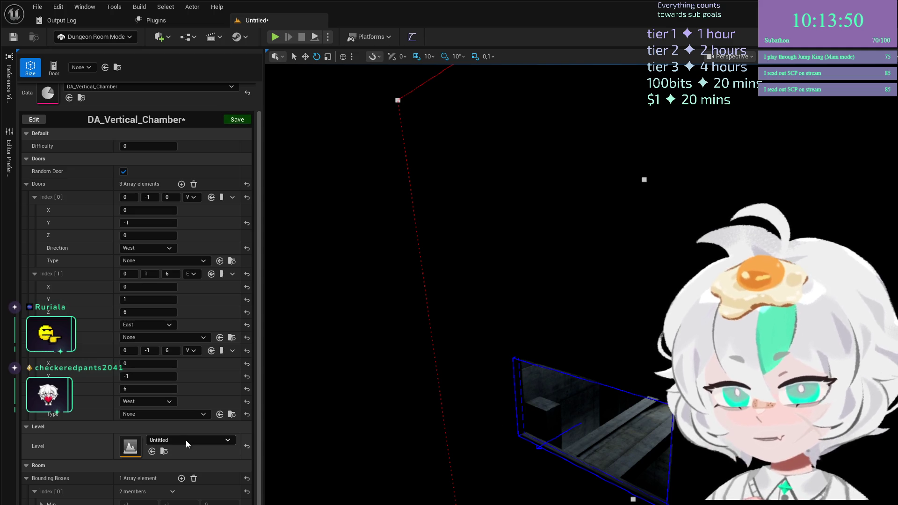
left_click_drag(374, 280, 327, 274)
left_click_drag(568, 371, 552, 374)
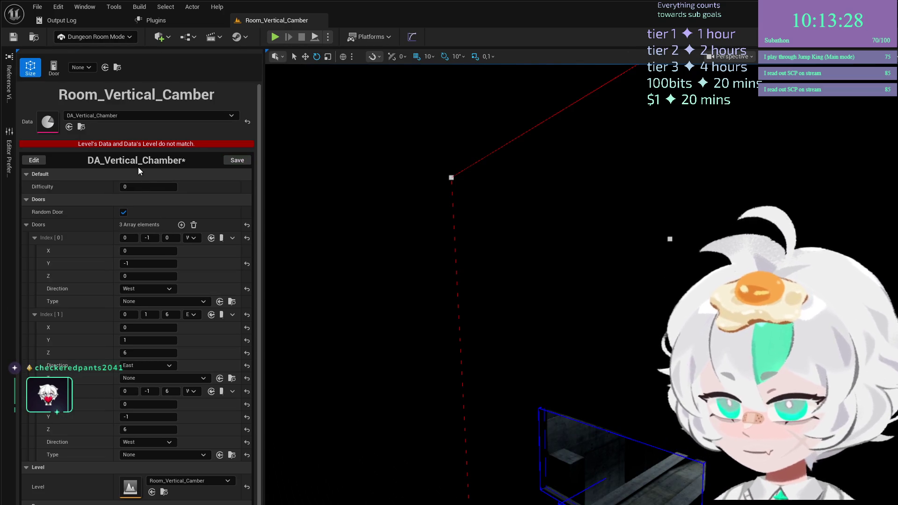
Save the room data asset as DA_Room_Vertical_Chamber for Room_Vertical_Camber and exit room-editing mode
scroll(91, 204, "down", 2)
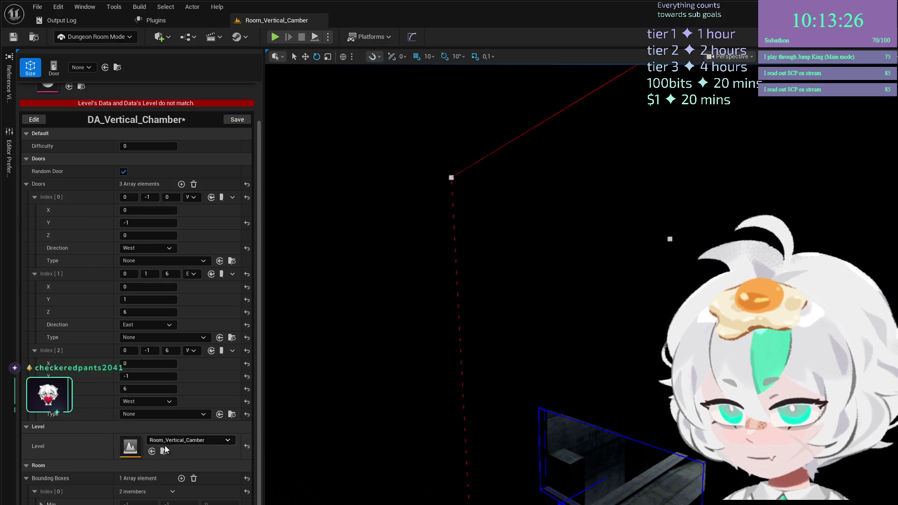
scroll(85, 275, "up", 2)
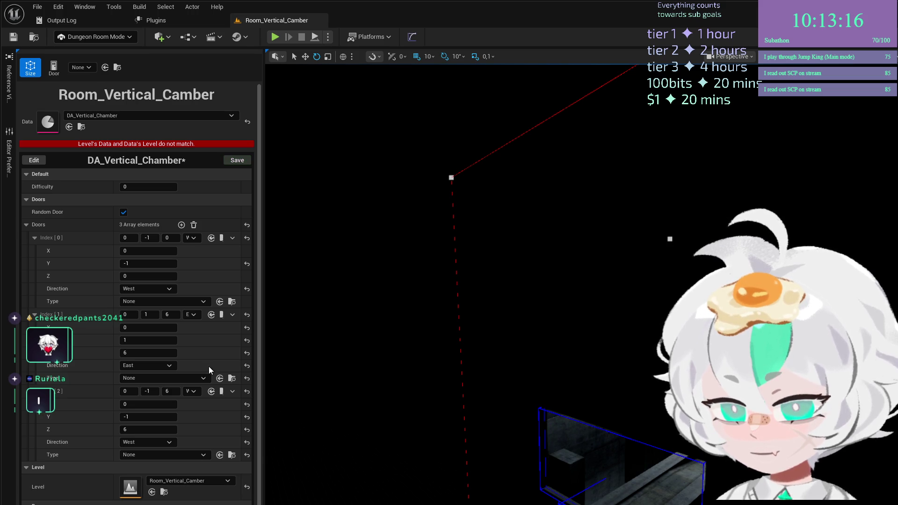
left_click_drag(275, 158, 262, 149)
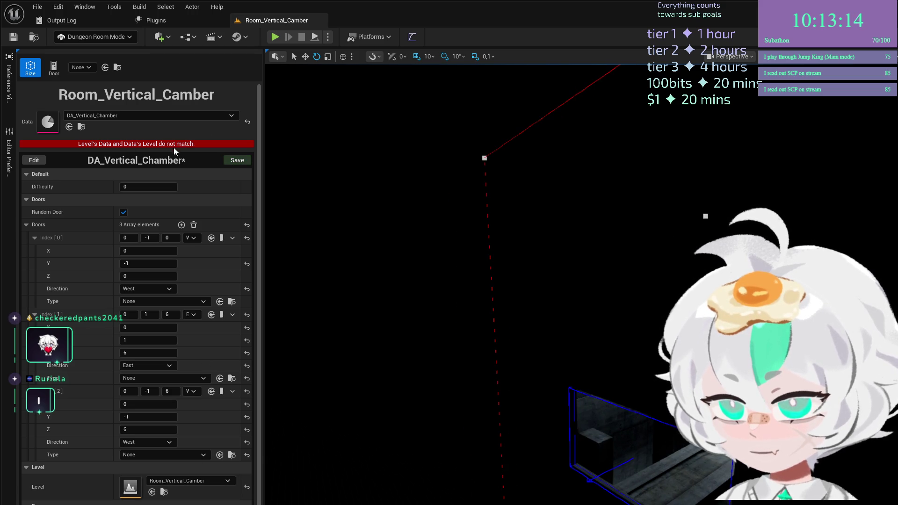
left_click(235, 164)
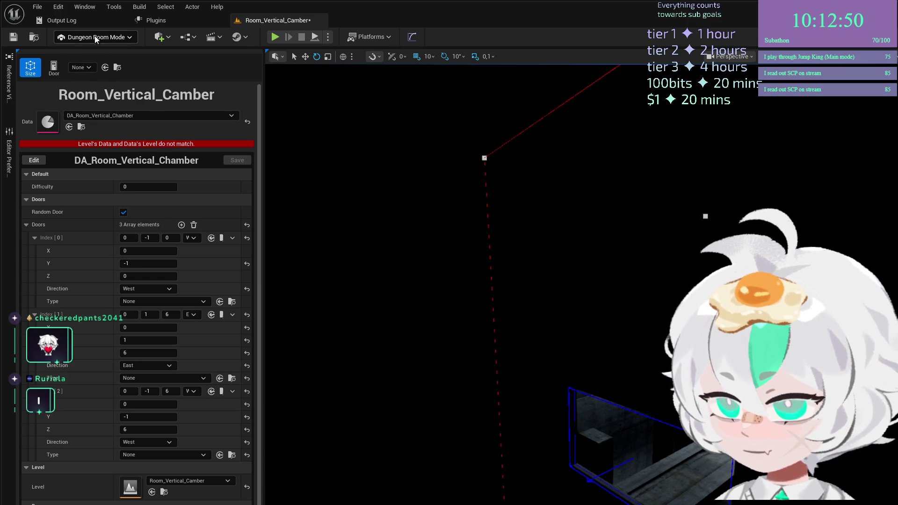
key("shift+1")
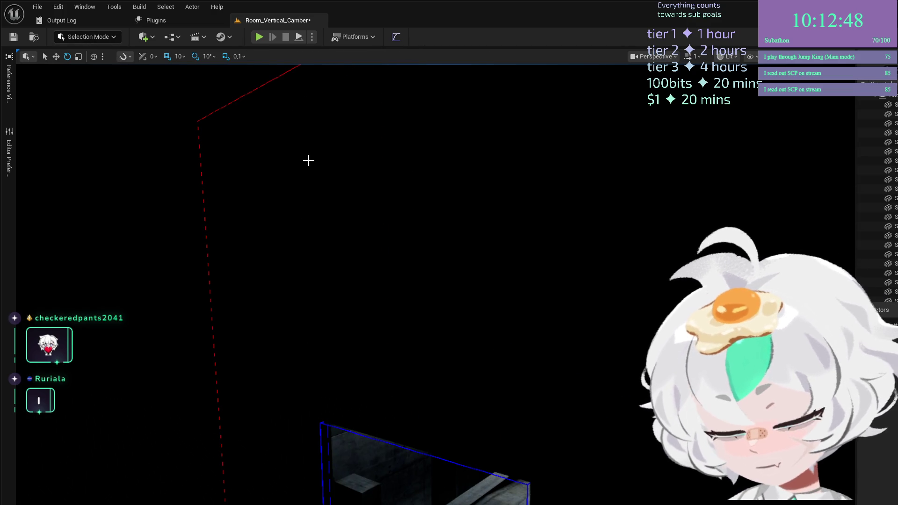
Fly into the chamber and move the stone ledge block to a new position
key("shift+9")
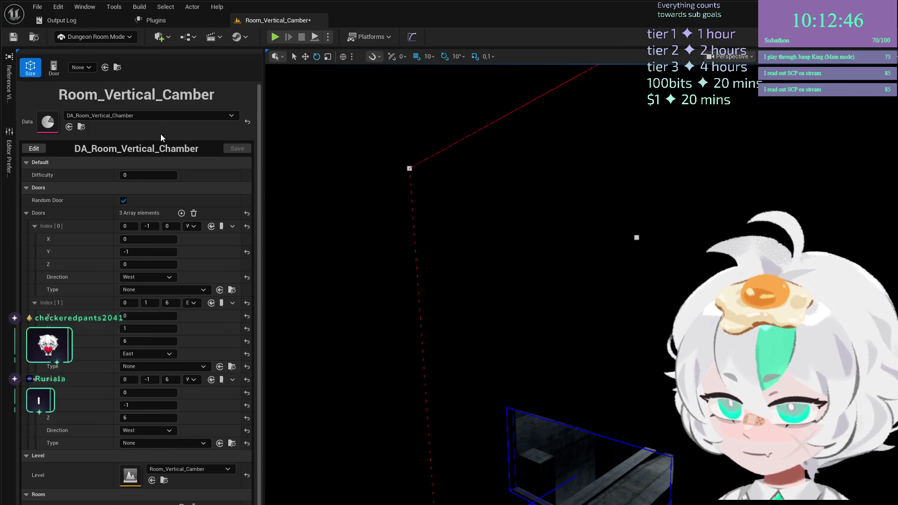
scroll(161, 134, "down", 2)
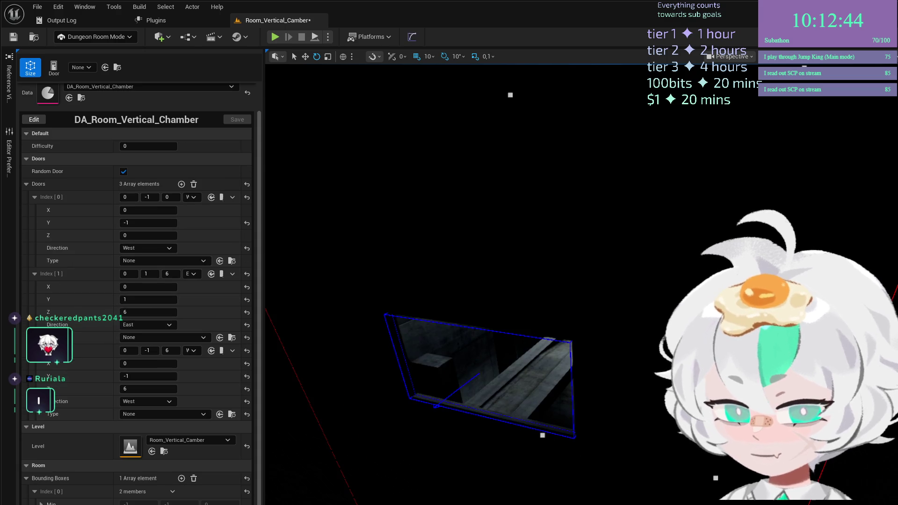
key("w")
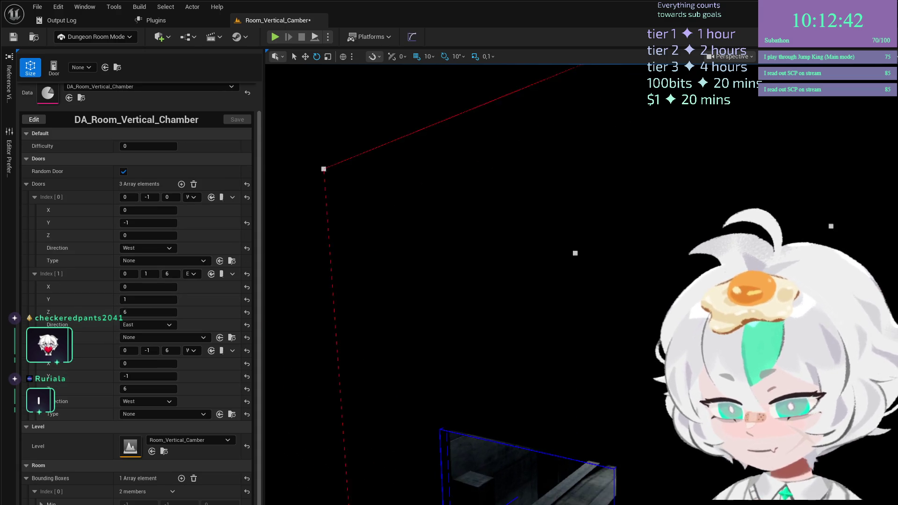
mouse_move(447, 387)
left_mouse_down()
mouse_move(481, 280)
mouse_move(419, 144)
mouse_move(403, 368)
mouse_move(612, 246)
mouse_move(650, 272)
mouse_move(631, 285)
left_mouse_up()
left_click(403, 367)
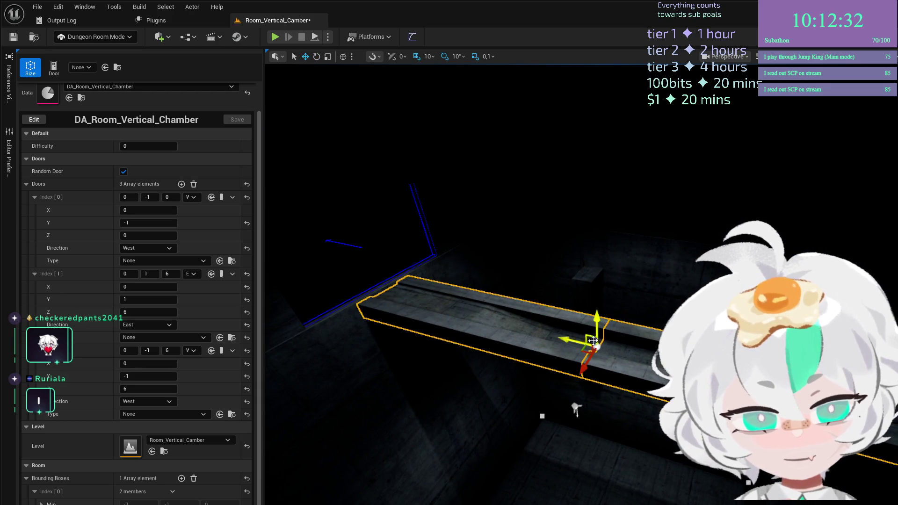
mouse_move(595, 343)
left_mouse_down()
mouse_move(582, 371)
mouse_move(652, 406)
mouse_move(606, 369)
left_mouse_up()
Look around the chamber and save the Room_Vertical_Camber level
mouse_move(608, 427)
left_mouse_down()
mouse_move(634, 393)
mouse_move(428, 432)
mouse_move(423, 414)
mouse_move(448, 483)
left_mouse_up()
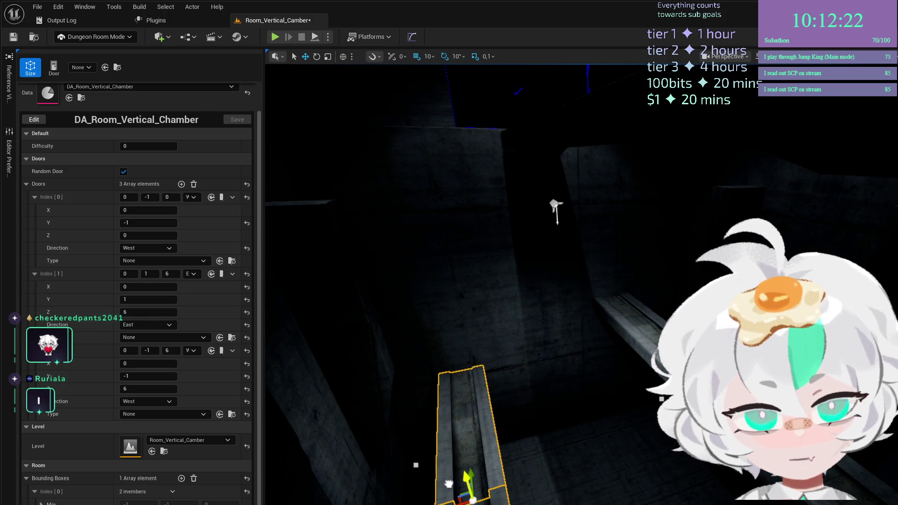
mouse_move(582, 391)
left_mouse_down()
mouse_move(534, 365)
mouse_move(469, 363)
mouse_move(498, 497)
mouse_move(541, 419)
mouse_move(507, 407)
mouse_move(481, 417)
mouse_move(481, 371)
mouse_move(395, 305)
left_mouse_up()
left_click_drag(523, 360, 523, 360)
key("ctrl+s")
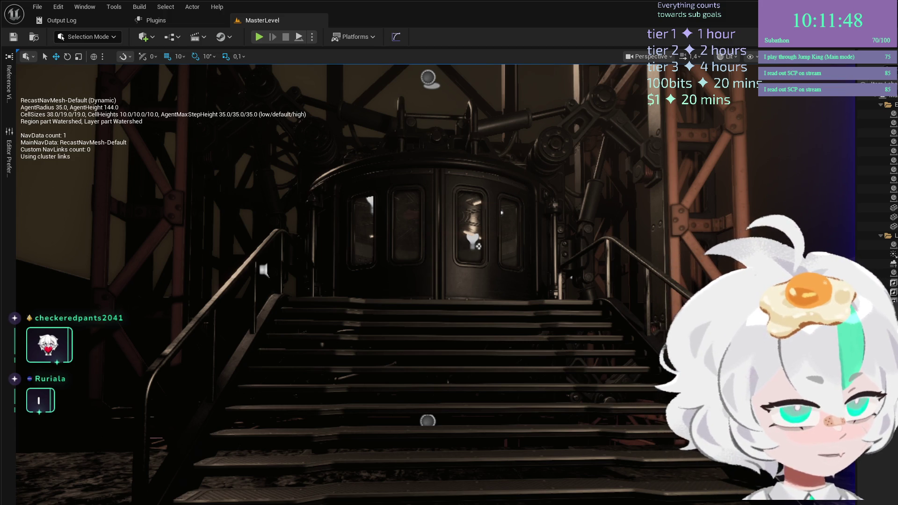
Update the RandomRooms default value in BP_Generator_Stage_1, then close the blueprint
left_click(395, 40)
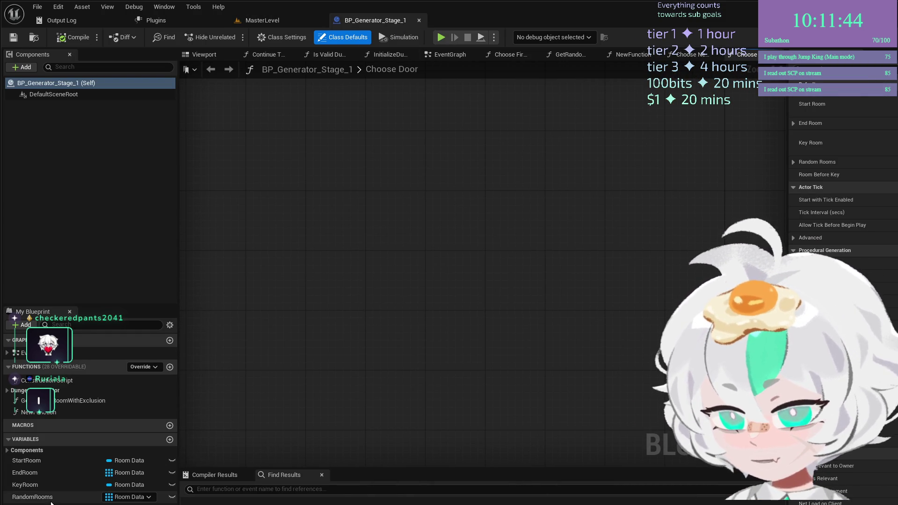
left_click(32, 496)
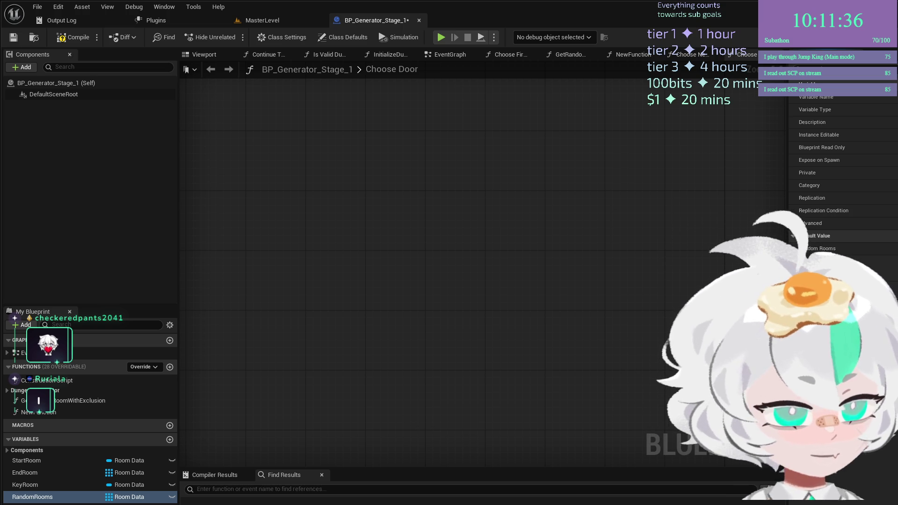
middle_click(344, 21)
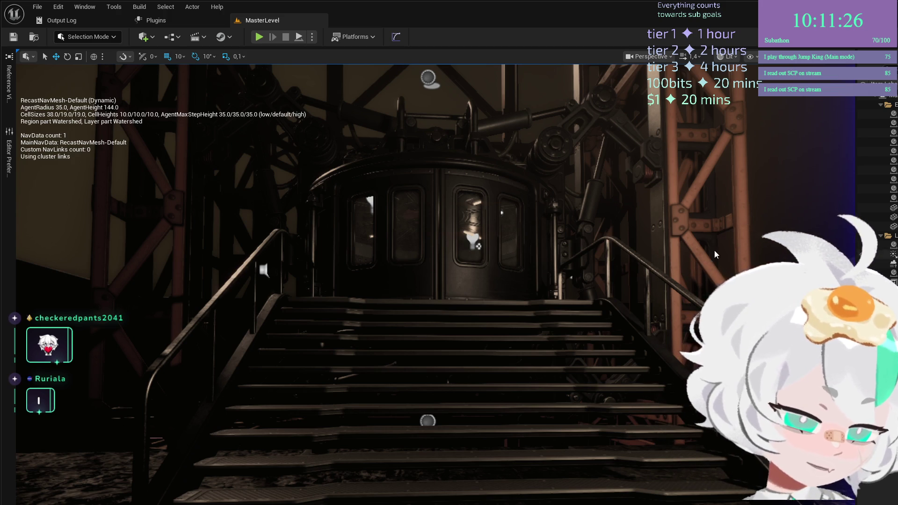
key("Up")
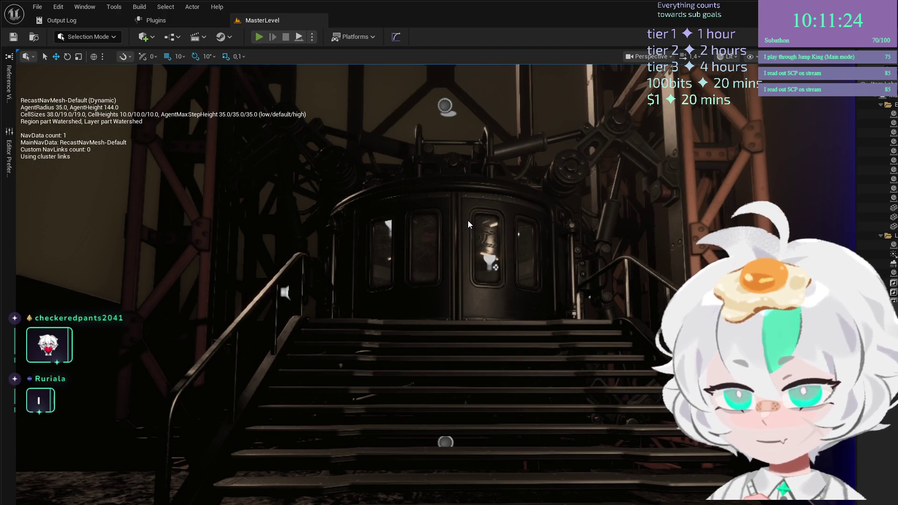
Start MasterLevel in Play-In-Editor and walk up the stairs toward the elevator
key("alt+p")
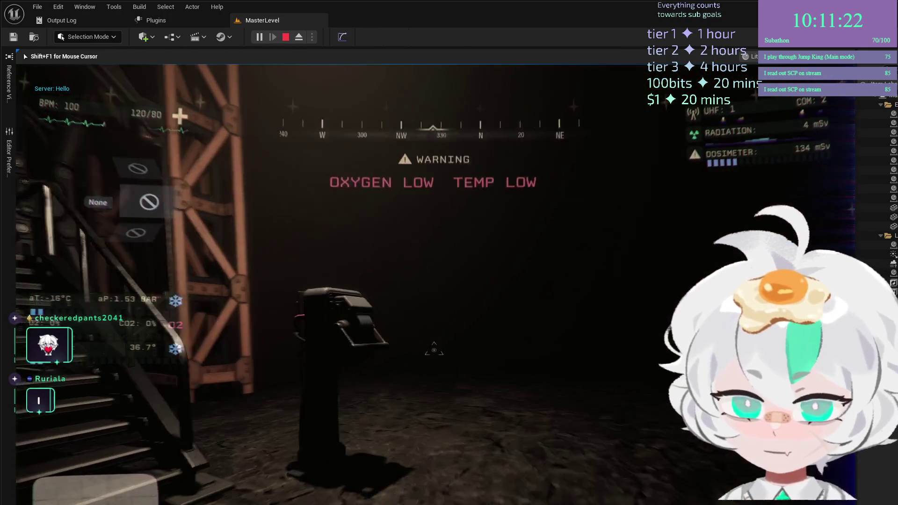
key("w")
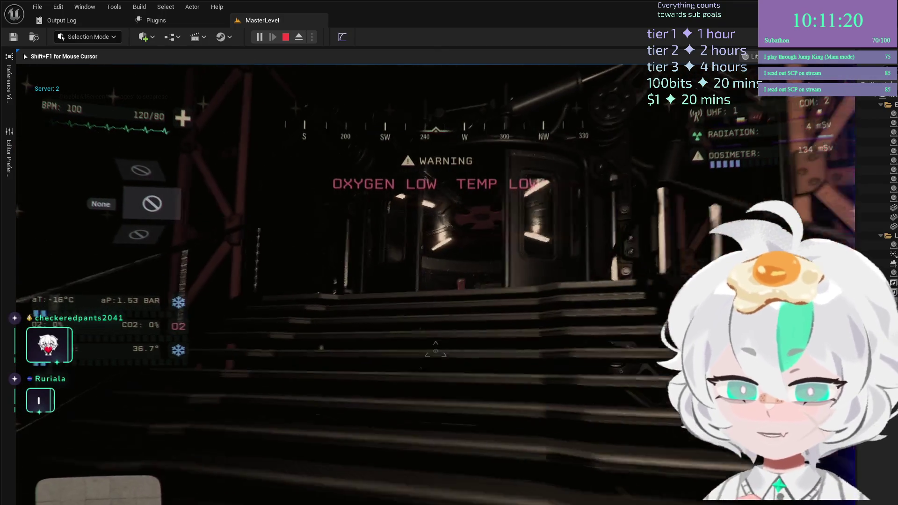
key("w")
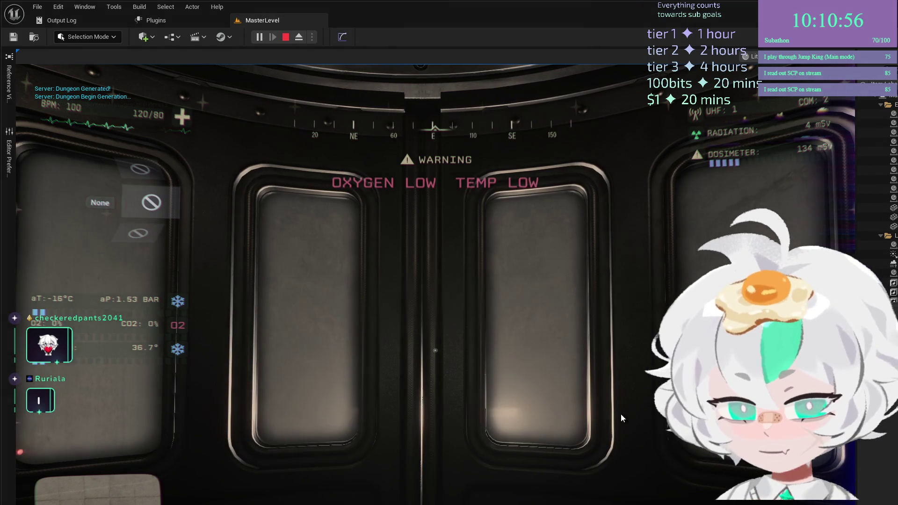
Approach the elevator doors and open them onto the generated corridor
key("w")
key("s")
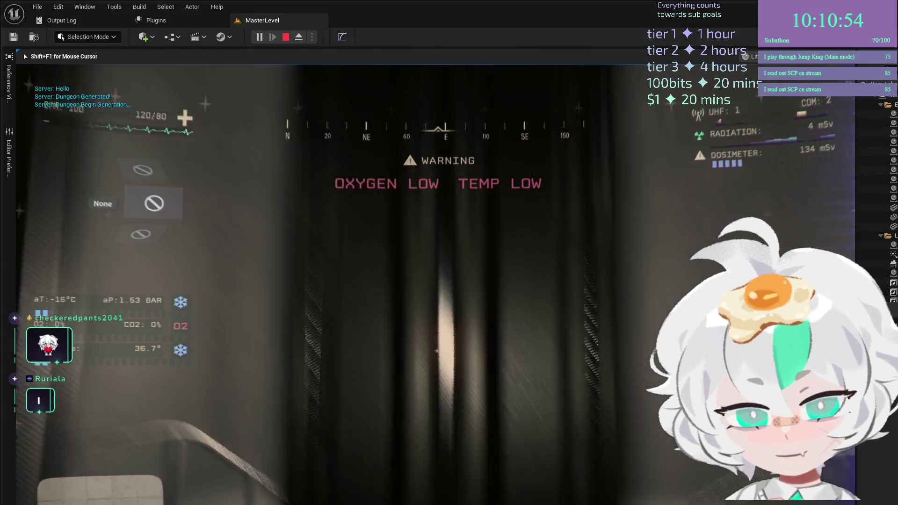
key("e")
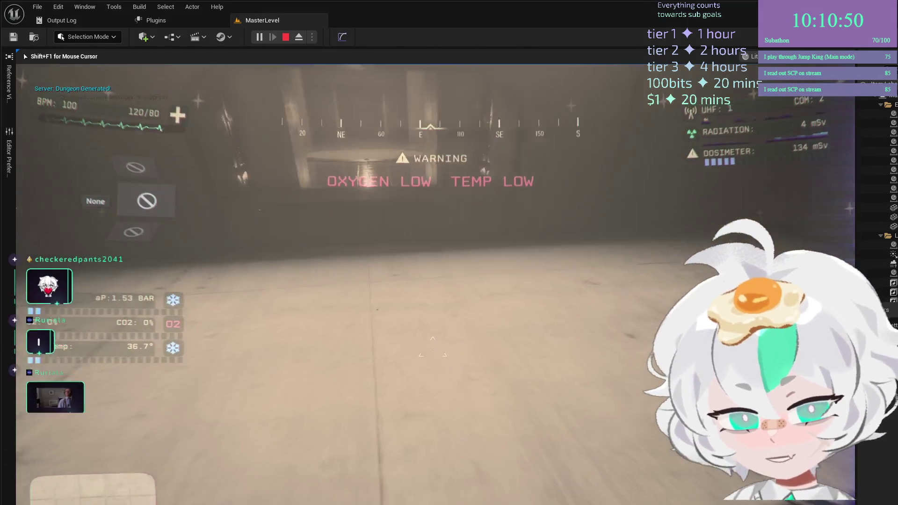
Walk through the lit room and dark doorway, then follow the railed corridor into a dimmer room
key("w")
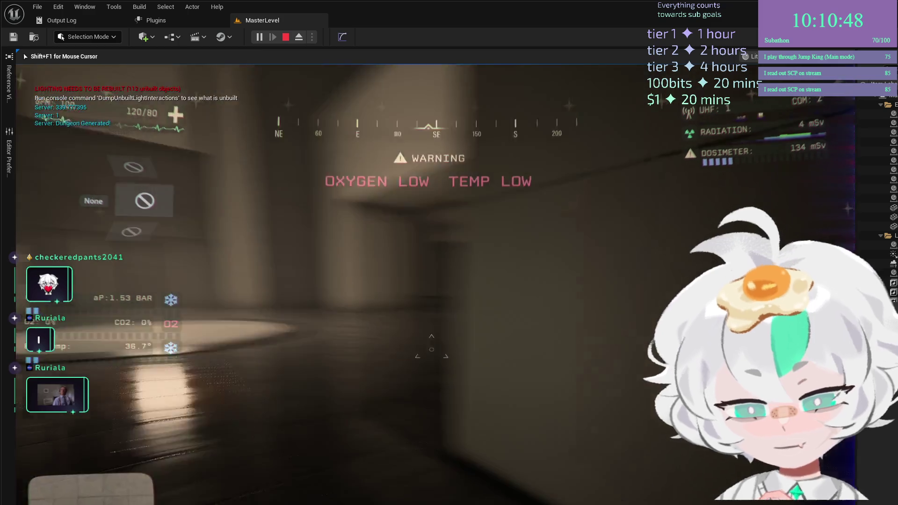
key("w")
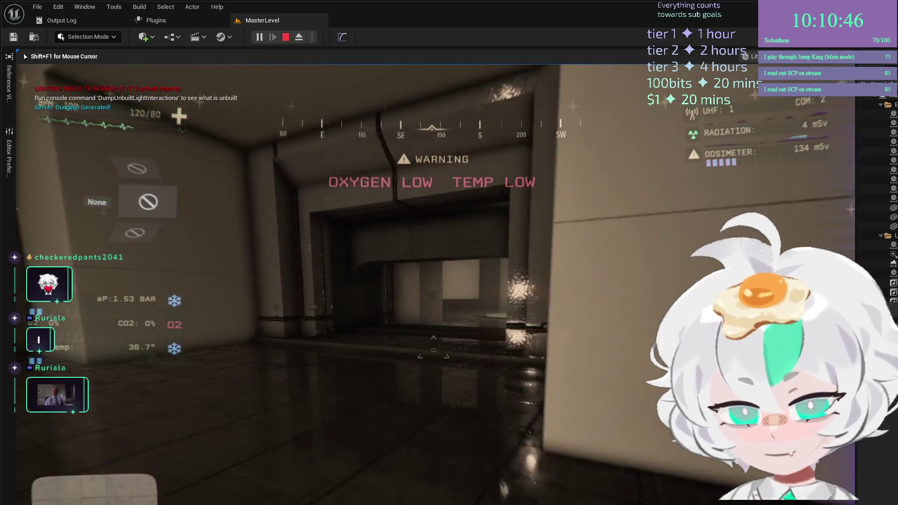
key("w")
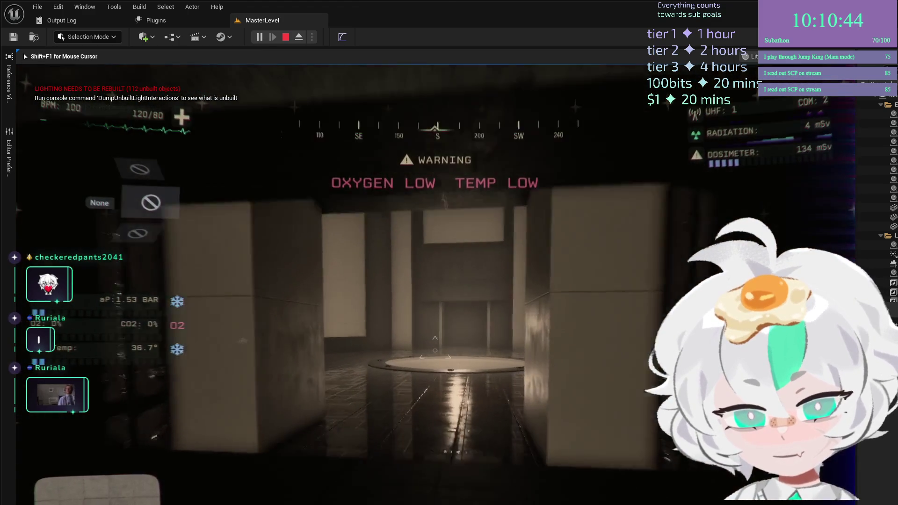
key("w")
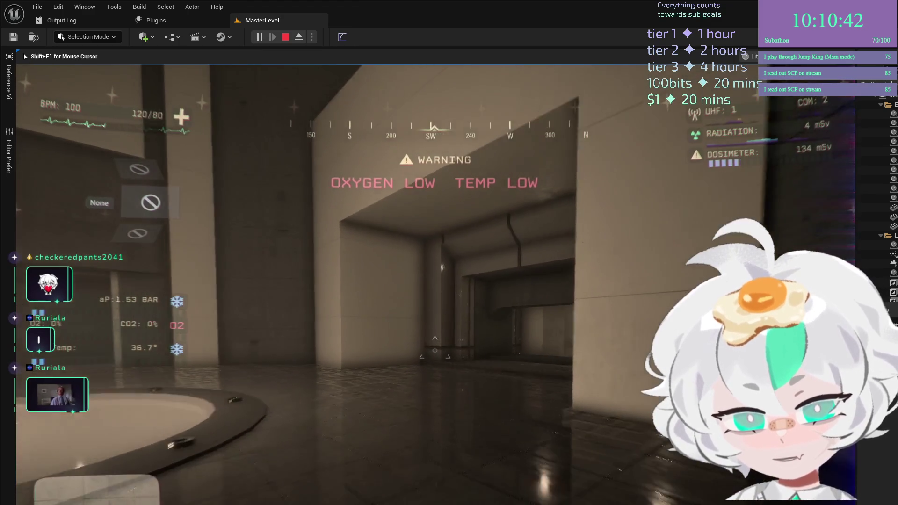
key("w")
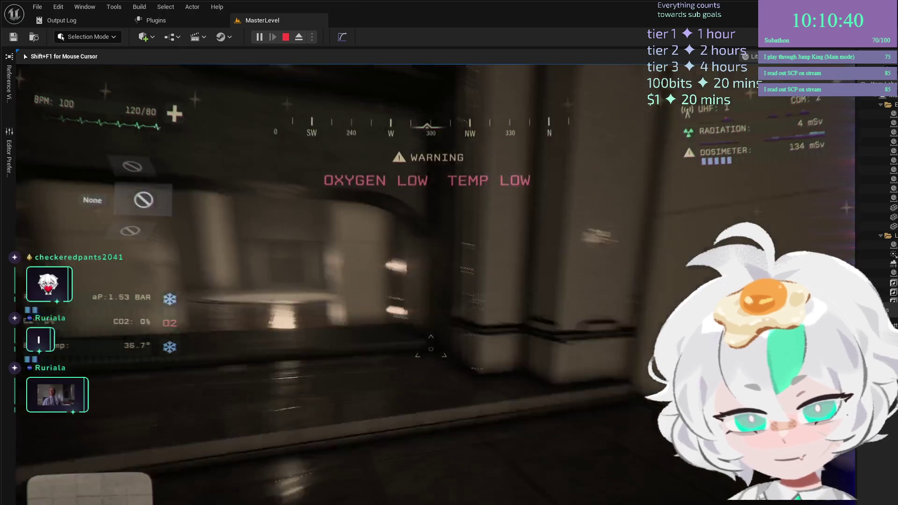
key("w")
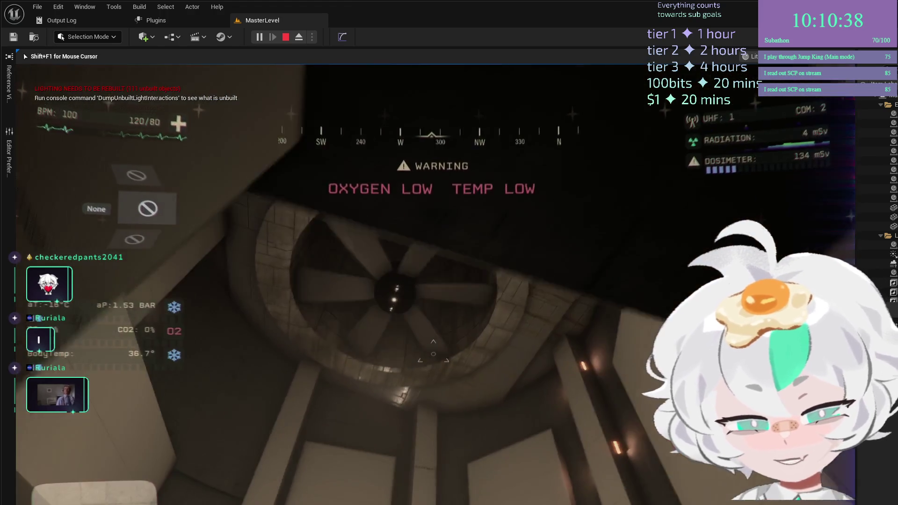
key("w")
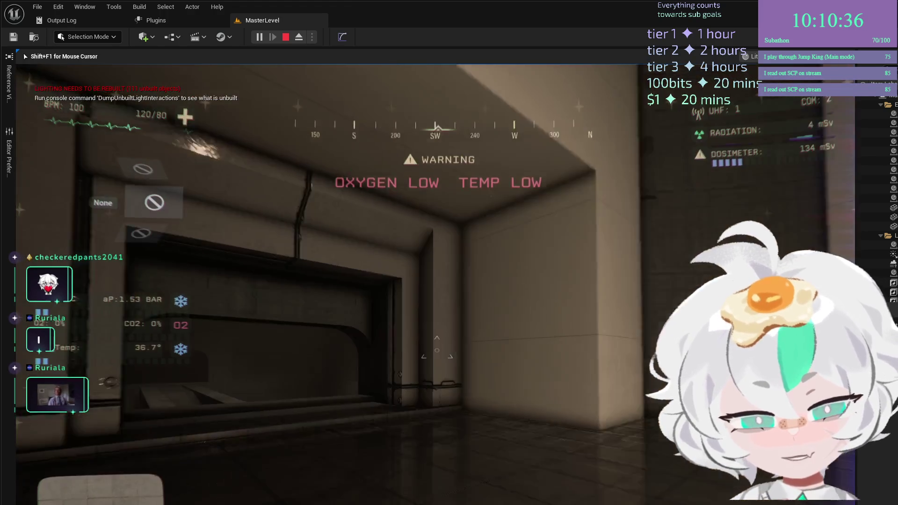
key("w")
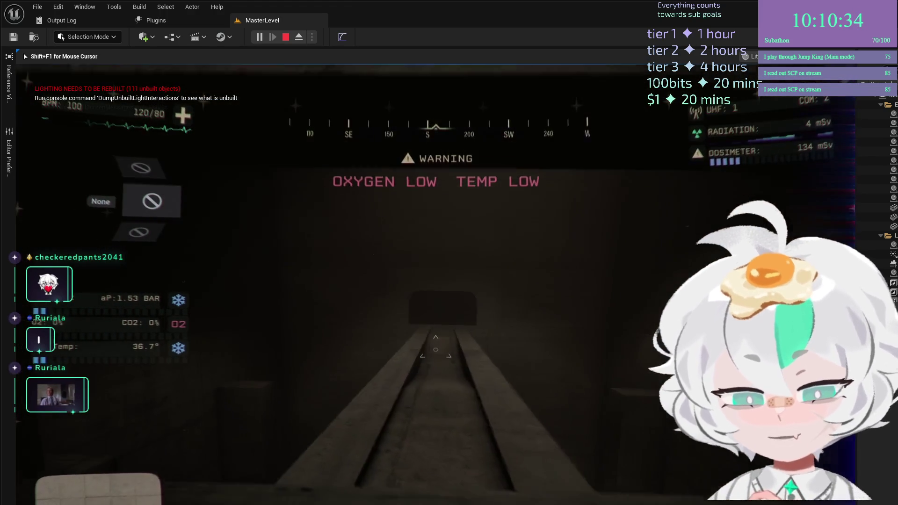
key("w")
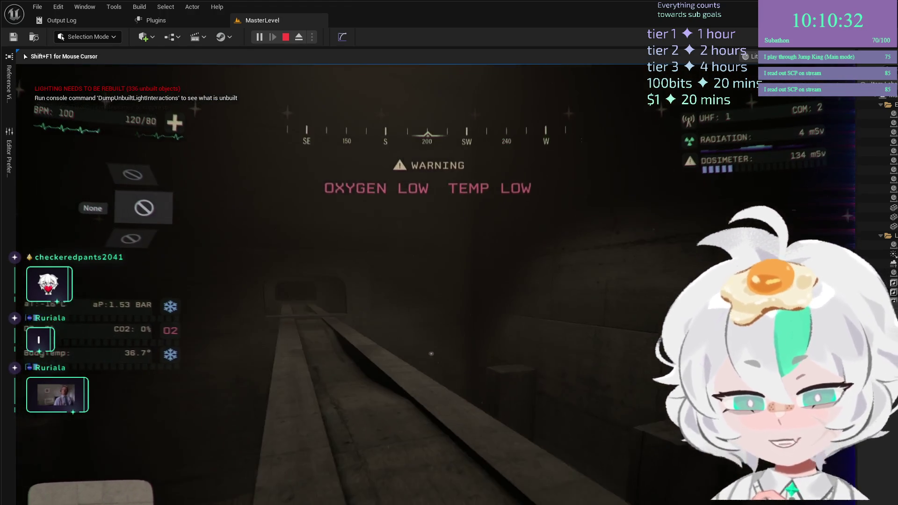
key("w")
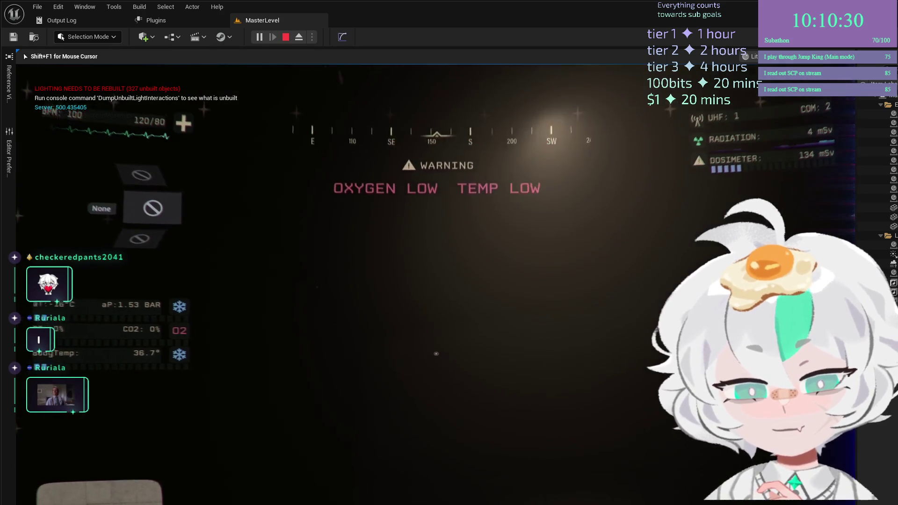
key("w")
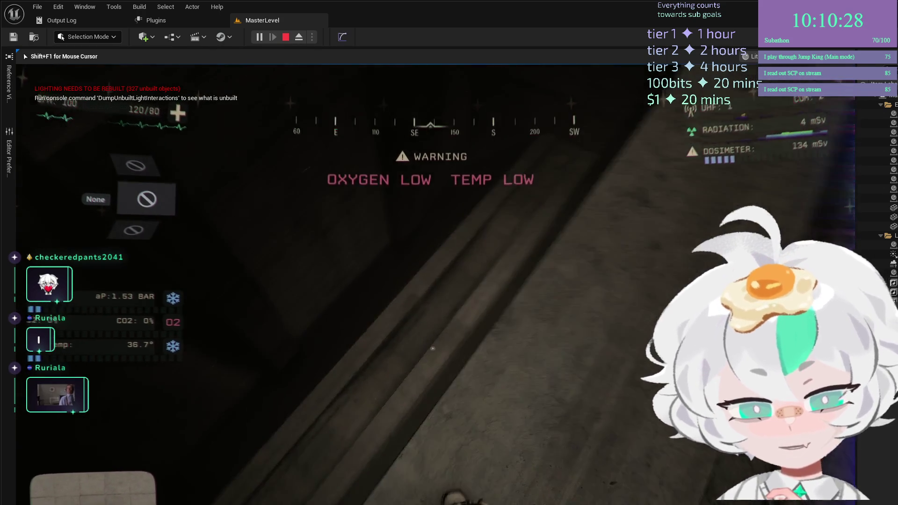
key("w")
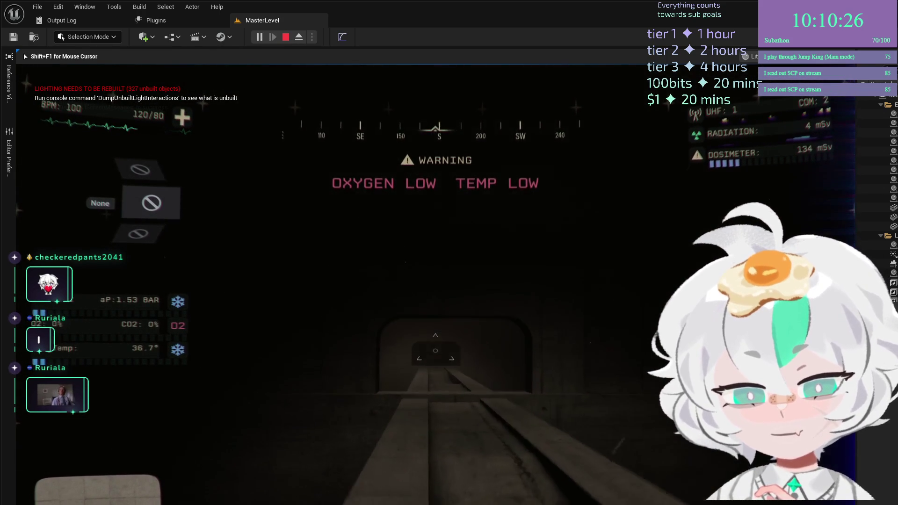
key("w")
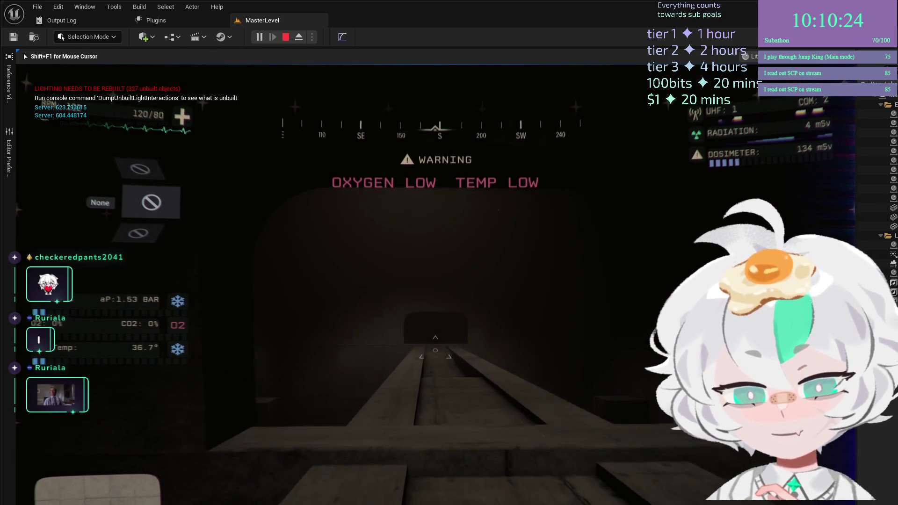
Pass into the larger beamed room, walk down the long corridor, and survey the dark room
key("w")
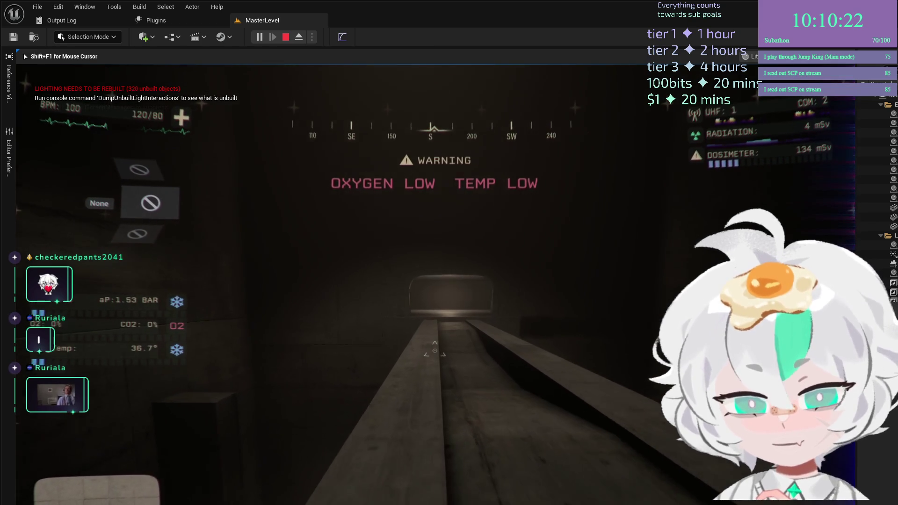
key("w")
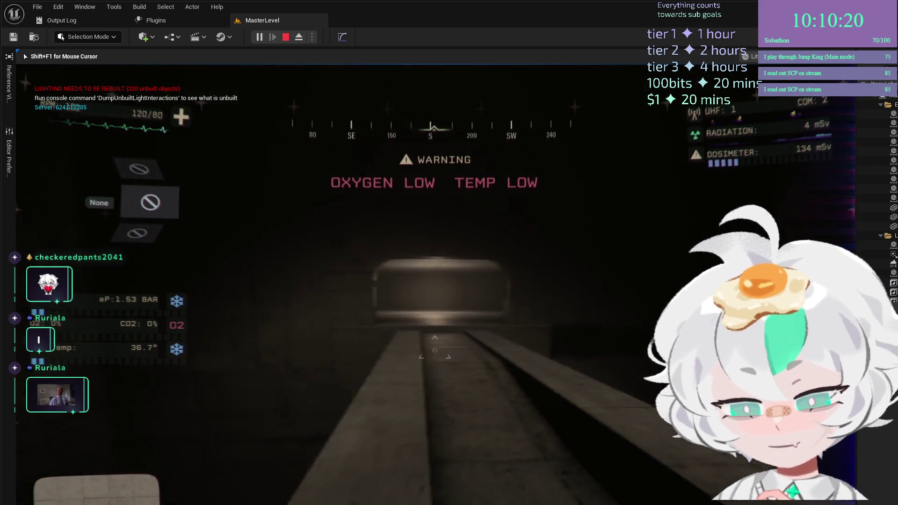
key("w")
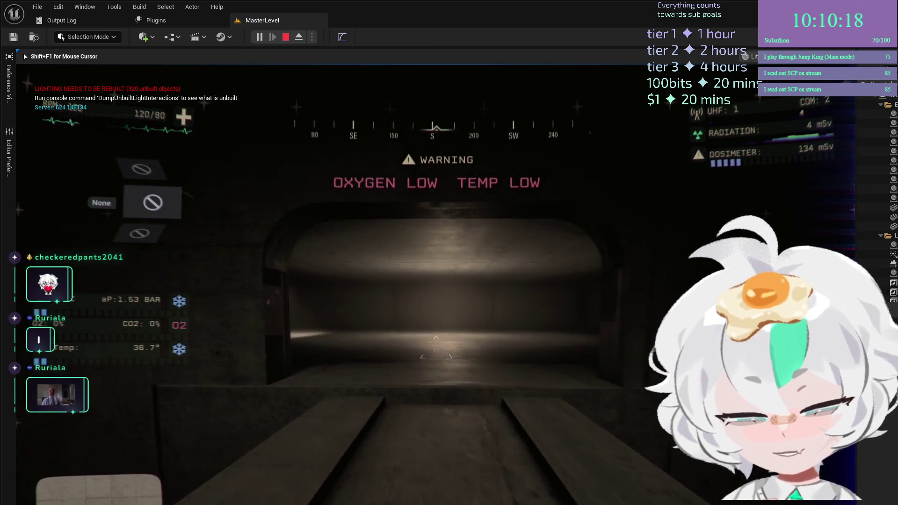
key("w")
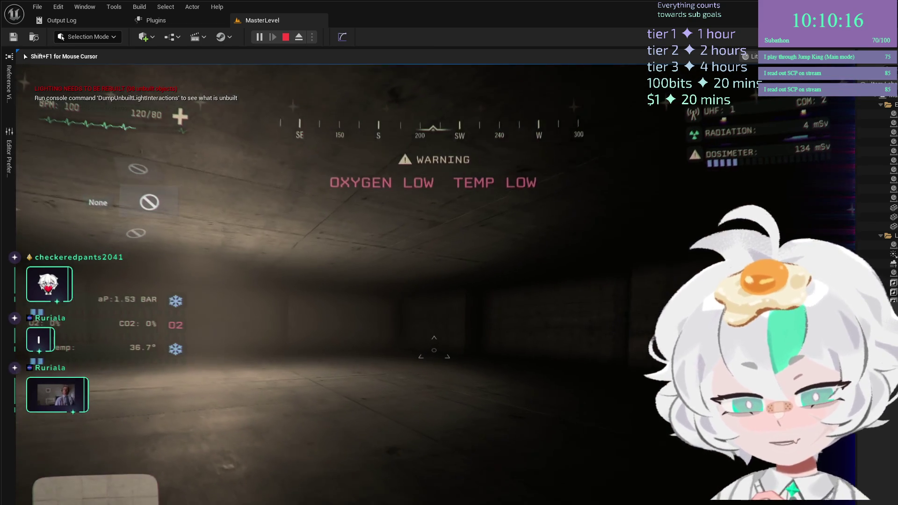
key("w")
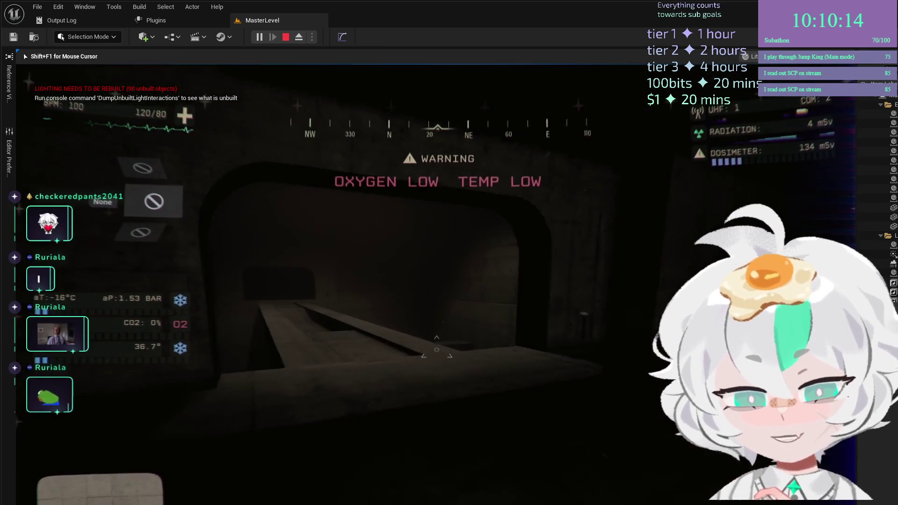
key("w")
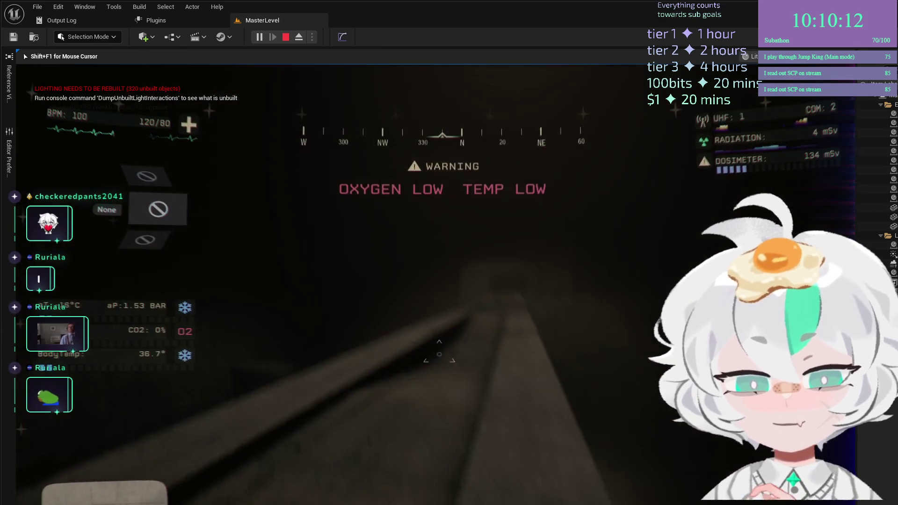
key("w")
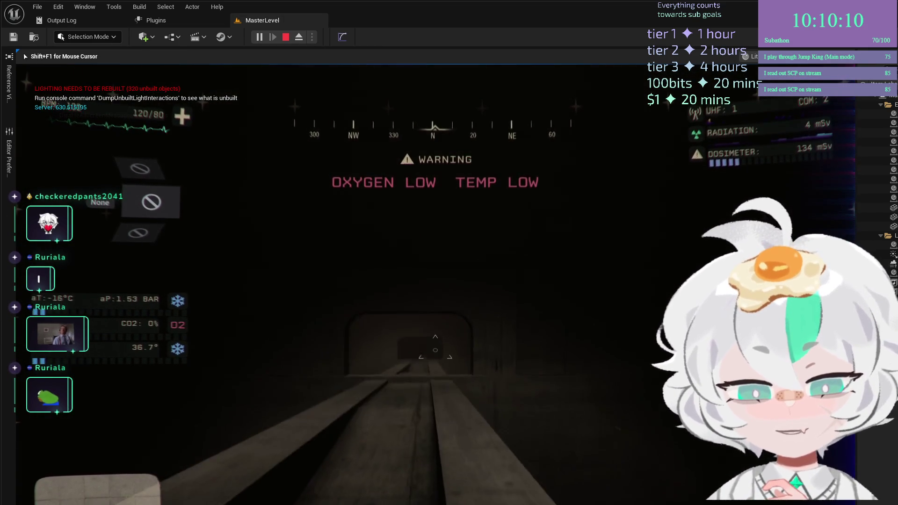
key("w")
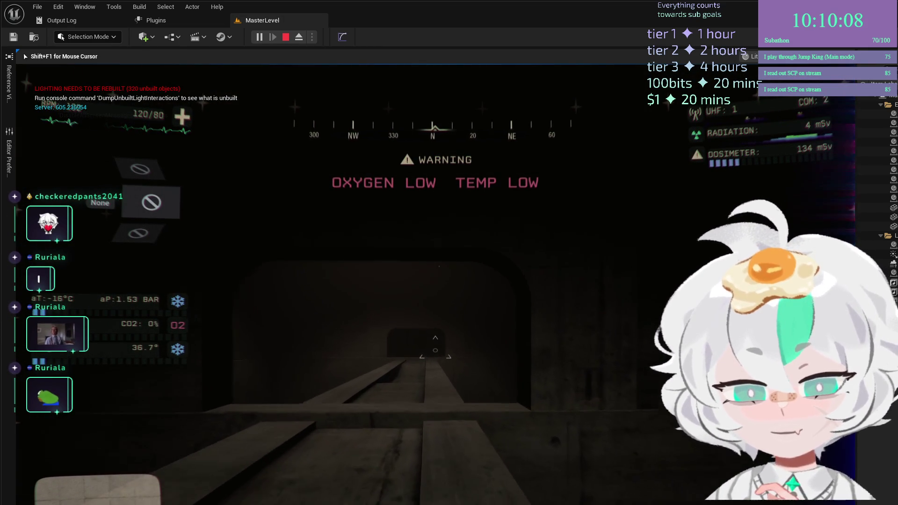
key("w")
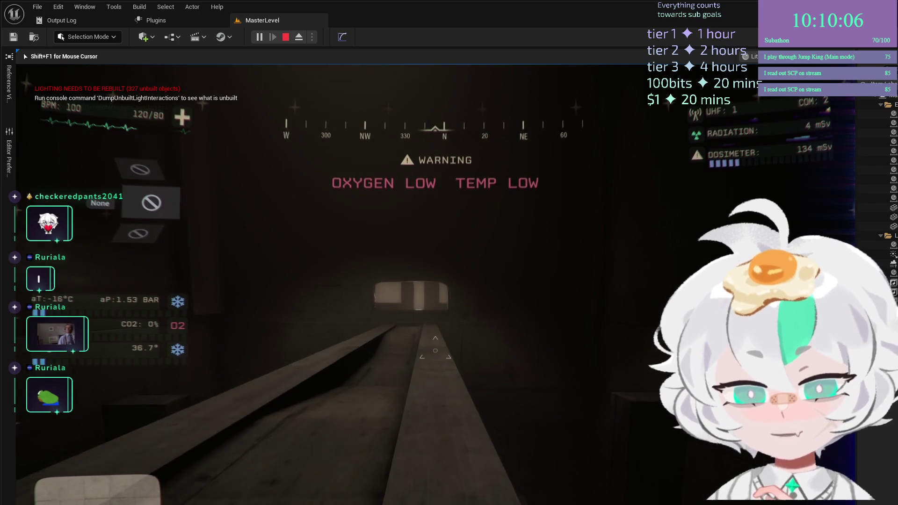
key("w")
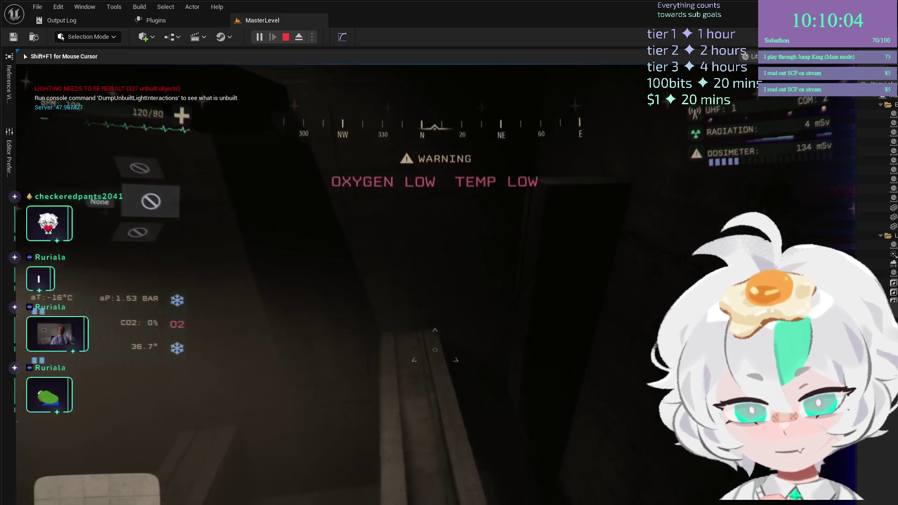
key("w")
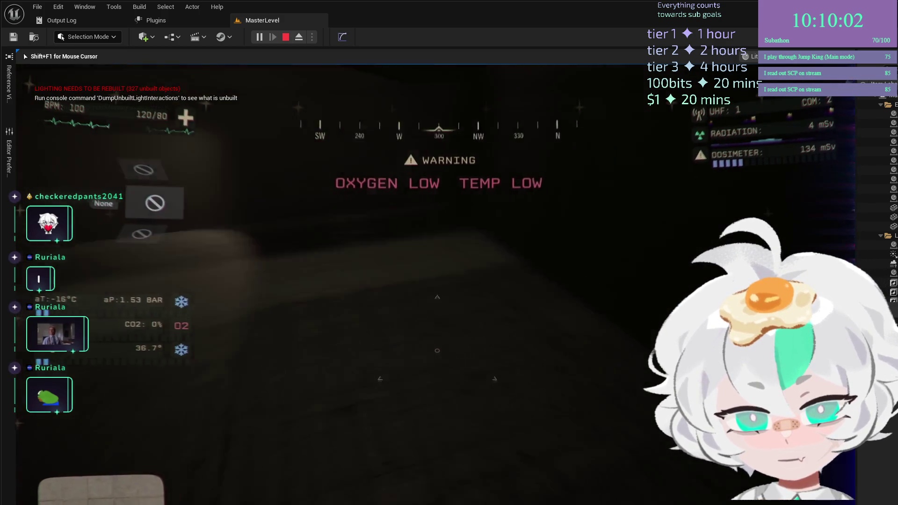
key("w")
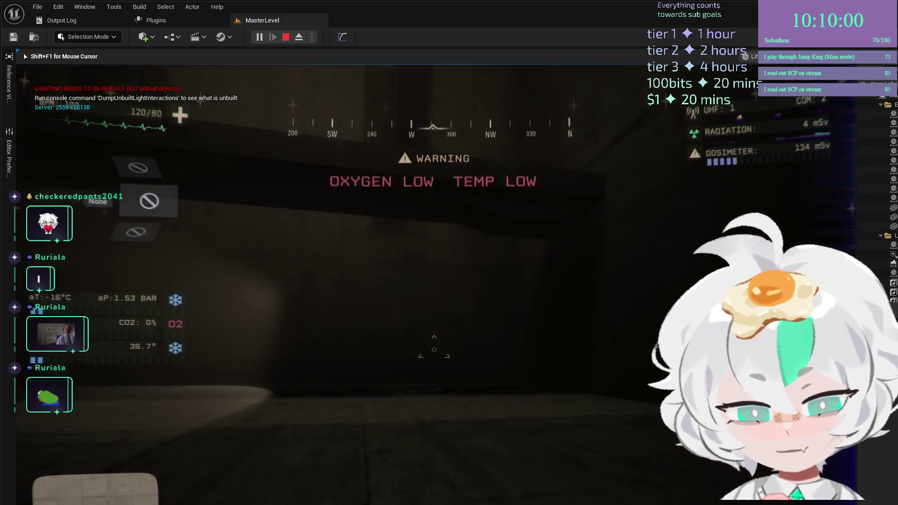
key("w")
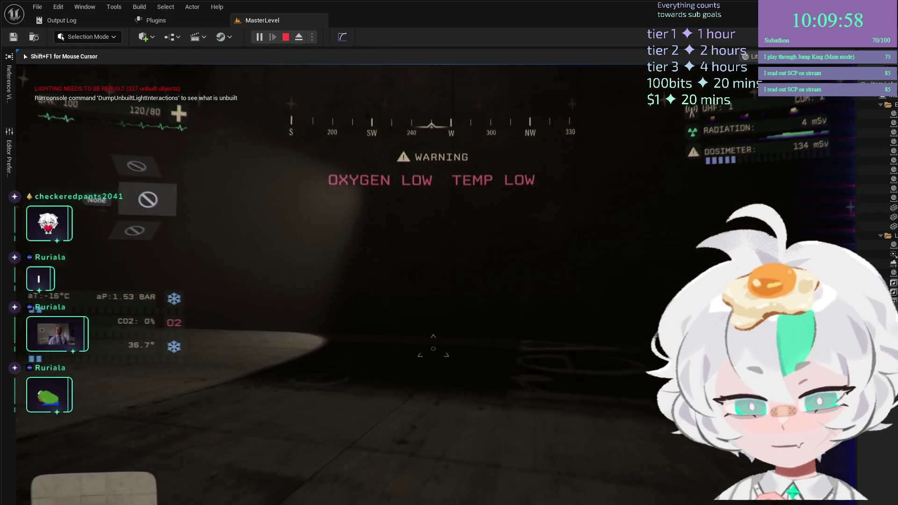
key("w")
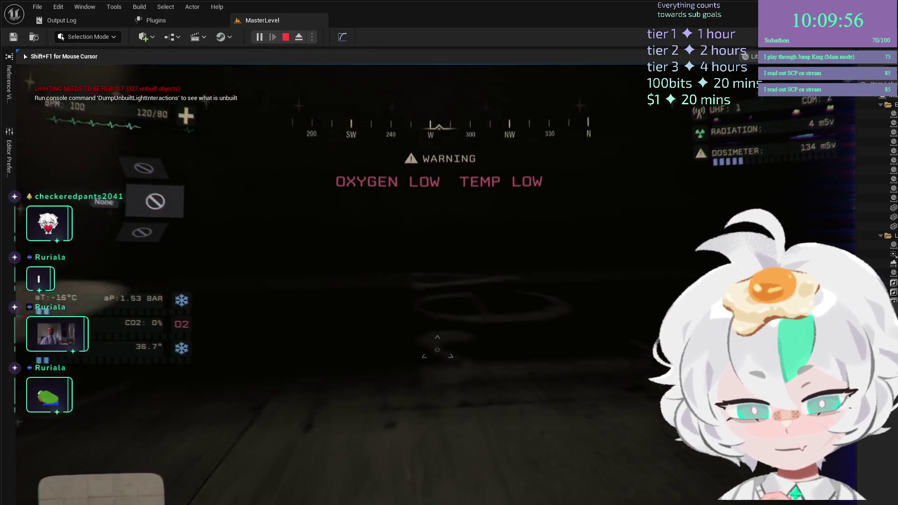
key("w")
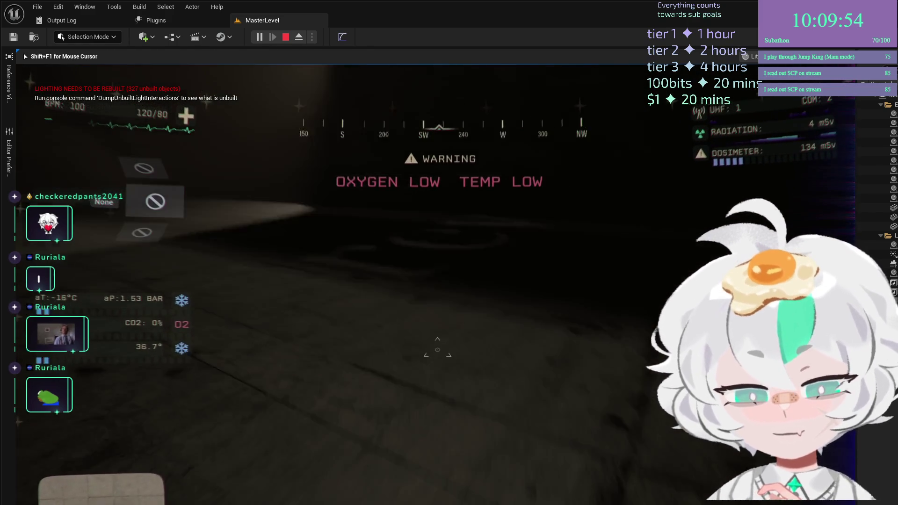
key("w")
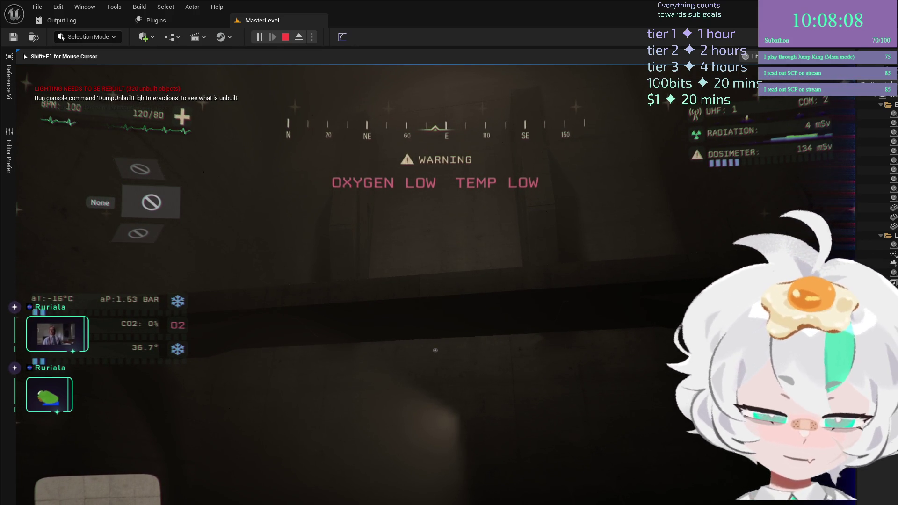
Release the mouse from the game and stop the play-in-editor session
key("shift+F1")
key("Escape")
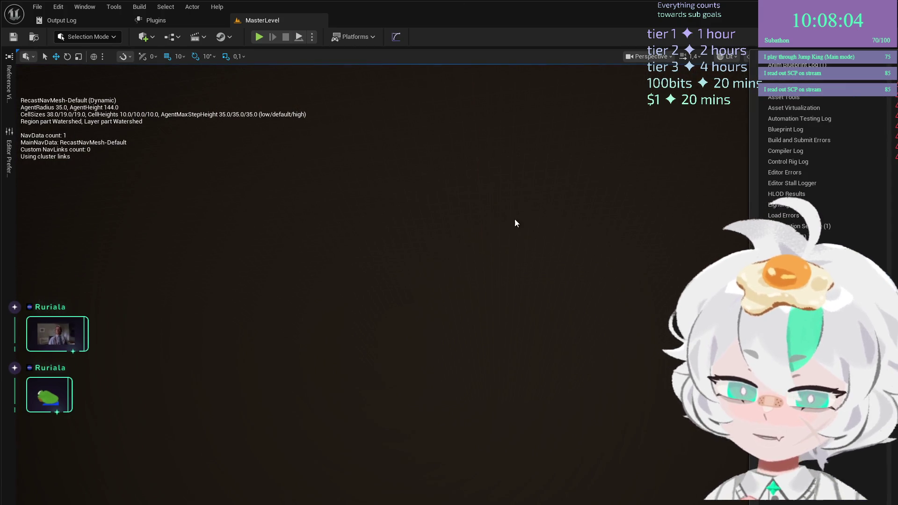